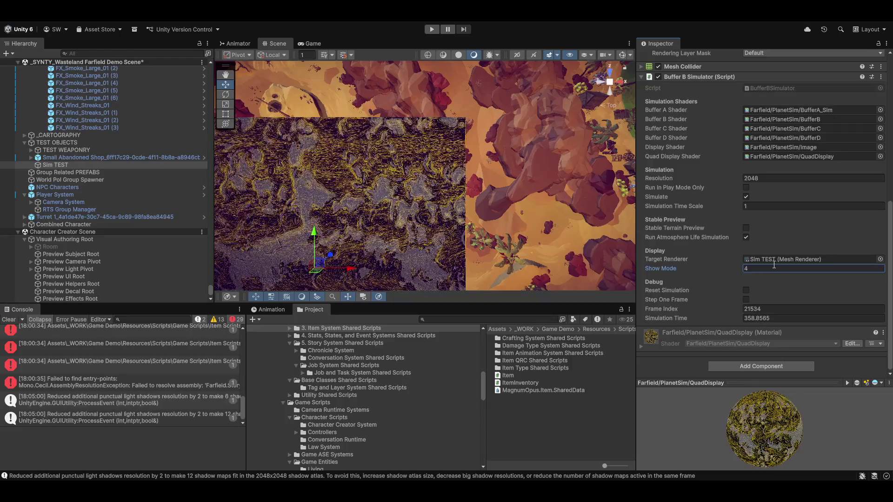
Set Show Mode to 5 and look over the blue terrain map in the Scene view.
key("Escape")
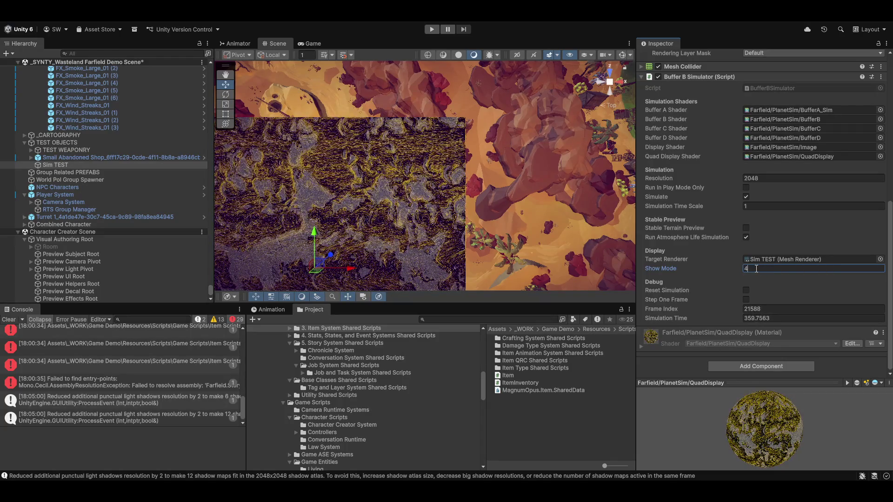
type("5")
left_click(434, 170)
scroll(434, 171, "down", 5)
scroll(379, 190, "up", 3)
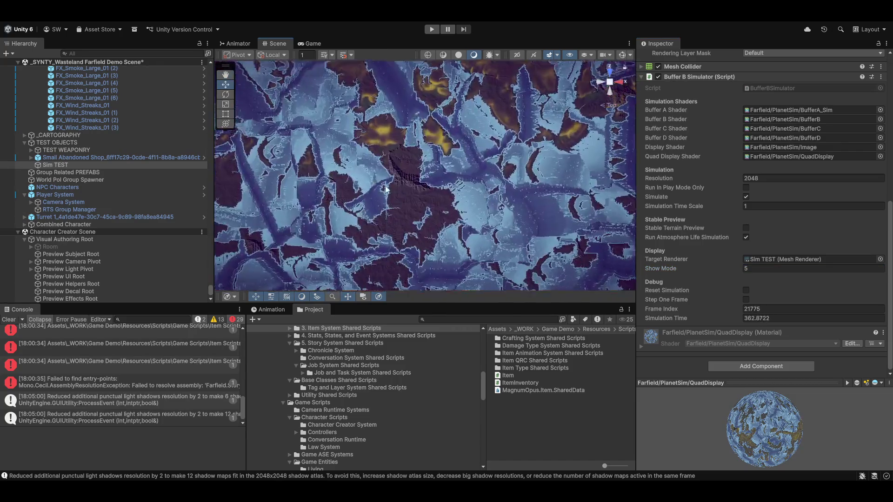
scroll(418, 146, "up", 5)
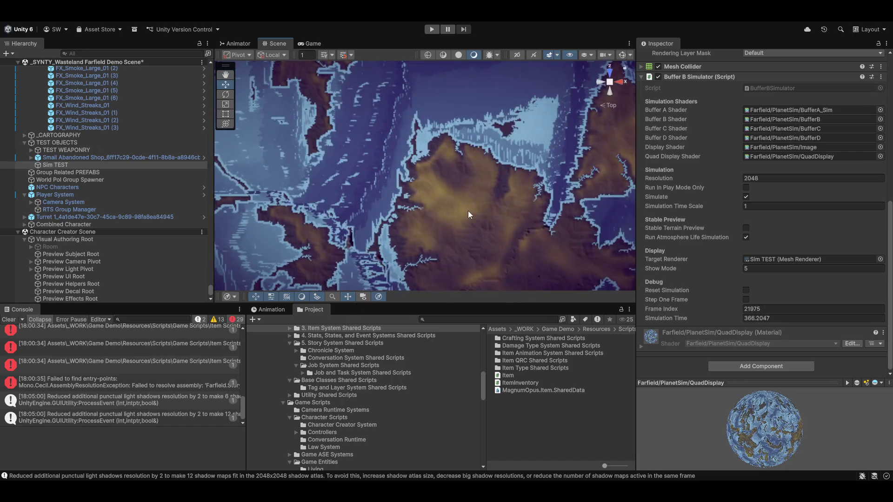
scroll(479, 199, "down", 4)
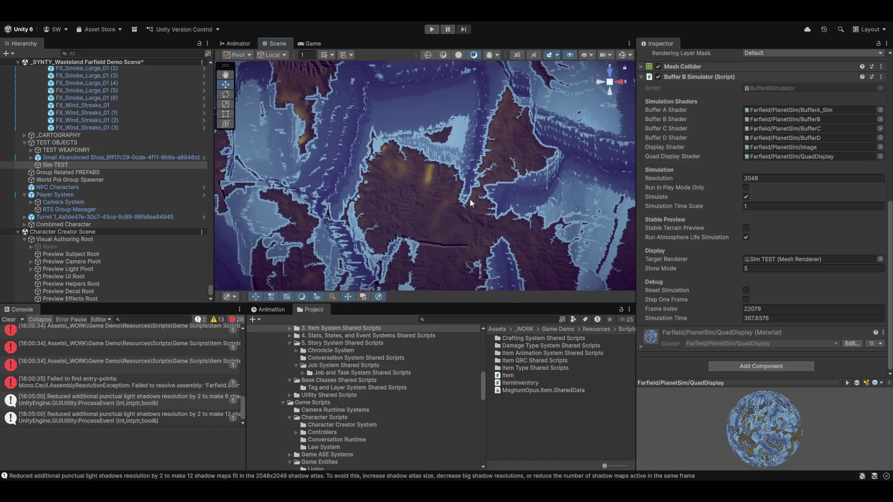
mouse_move(464, 206)
left_mouse_down()
mouse_move(439, 206)
mouse_move(501, 225)
left_mouse_up()
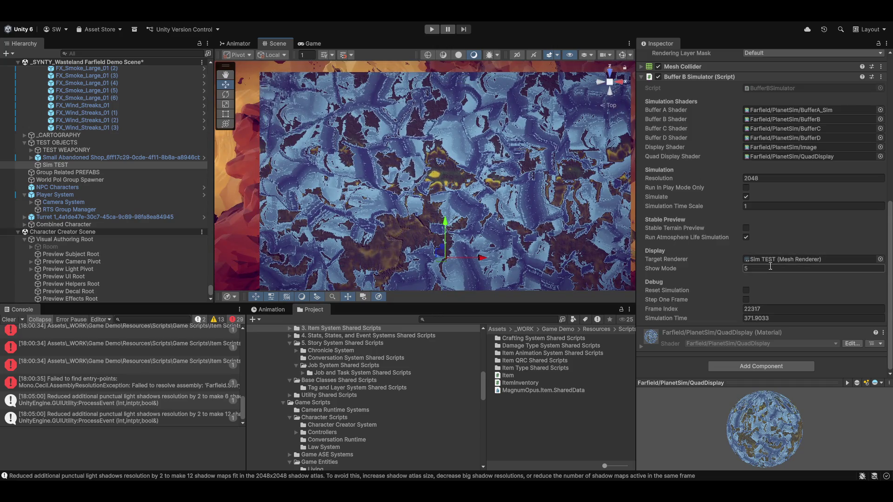
Change Show Mode to 6, turning the Sim TEST plane and preview black.
left_click(770, 269)
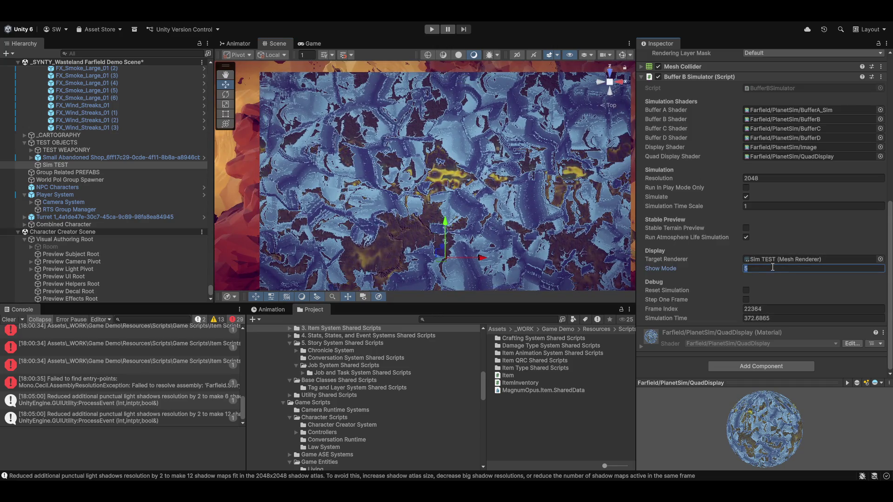
type("6")
scroll(528, 227, "down", 5)
mouse_move(528, 227)
left_mouse_down()
mouse_move(529, 180)
mouse_move(498, 230)
left_mouse_up()
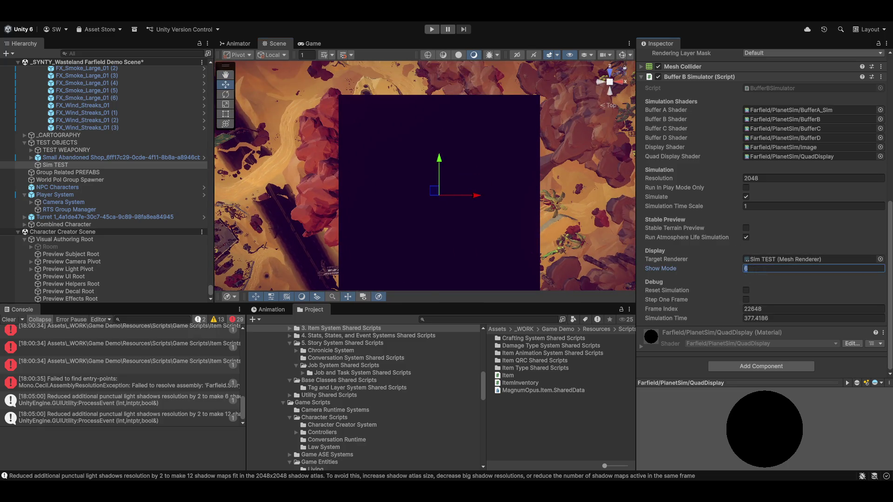
Enter Show Mode 0 and inspect the blue-and-tan cracked terrain across the Sim TEST quad.
type("0")
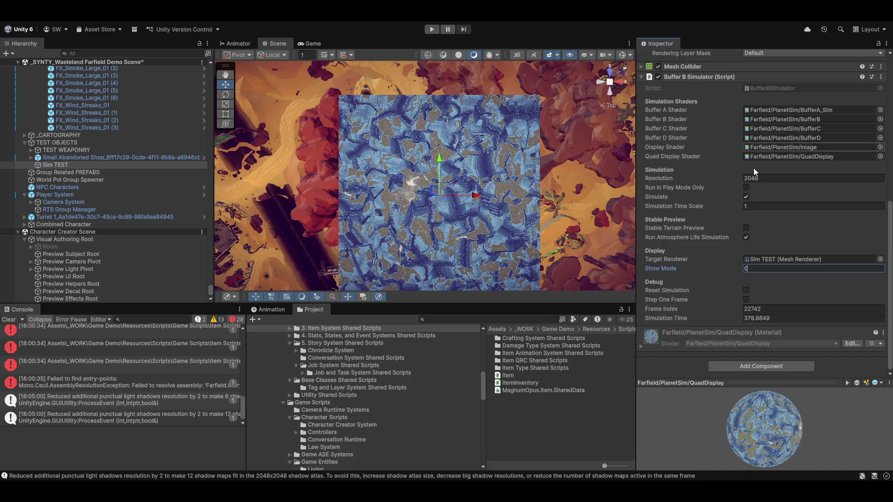
scroll(753, 167, "up", 5)
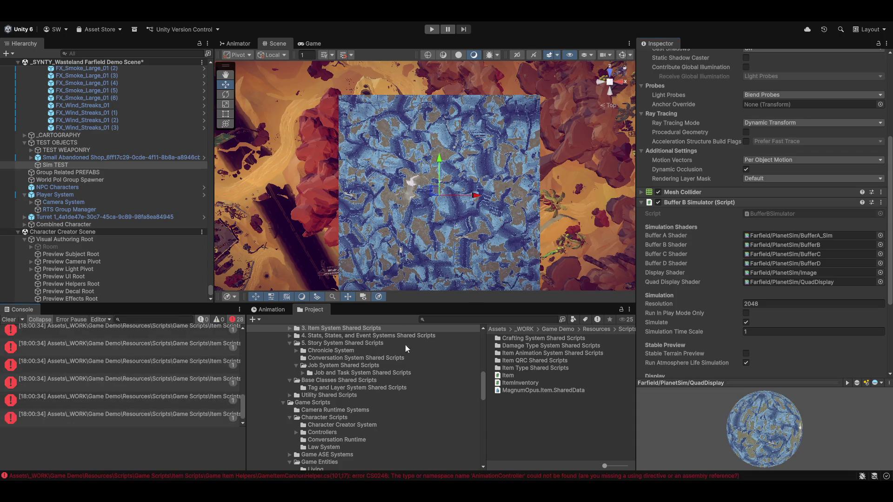
scroll(188, 344, "up", 10)
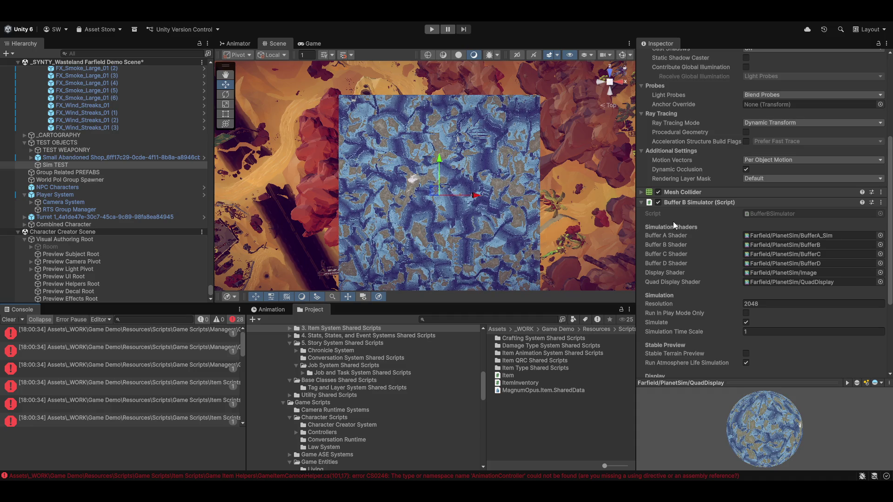
scroll(284, 160, "up", 10)
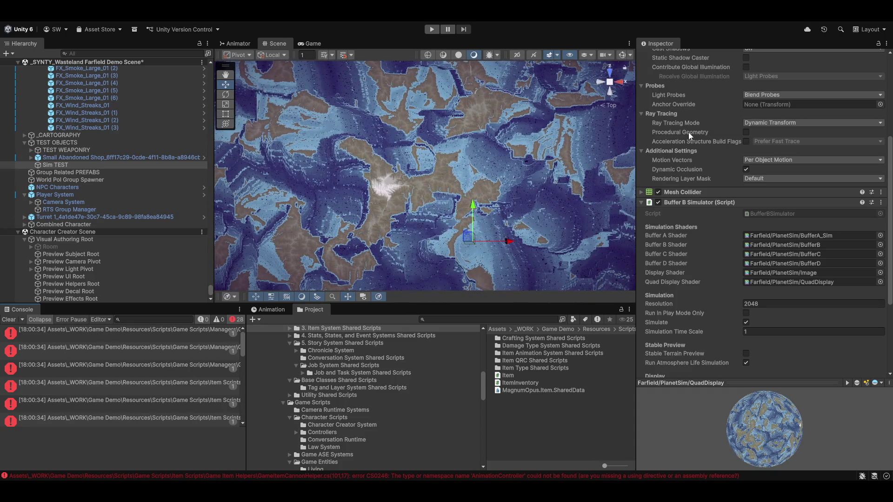
left_click_drag(465, 131, 488, 140)
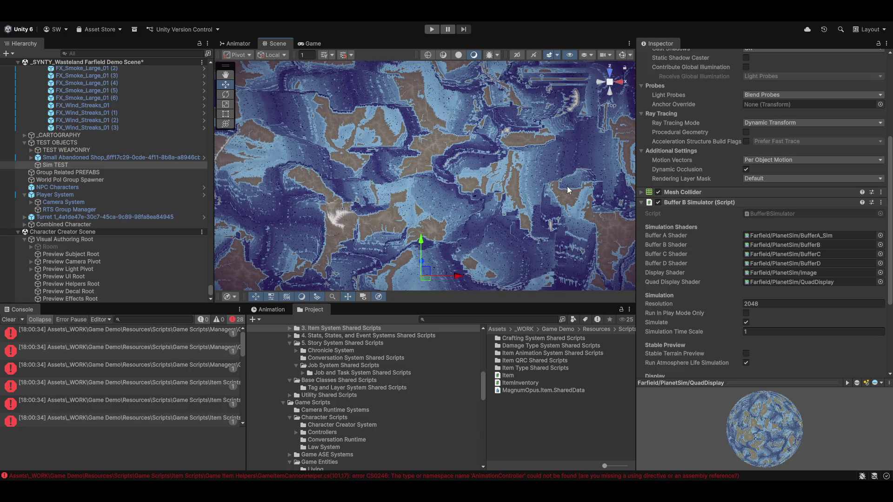
scroll(671, 260, "down", 3)
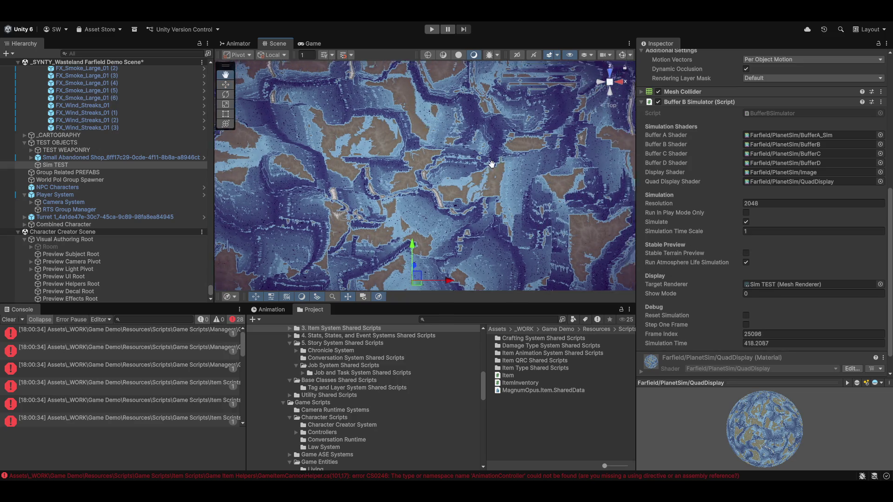
scroll(487, 223, "down", 3)
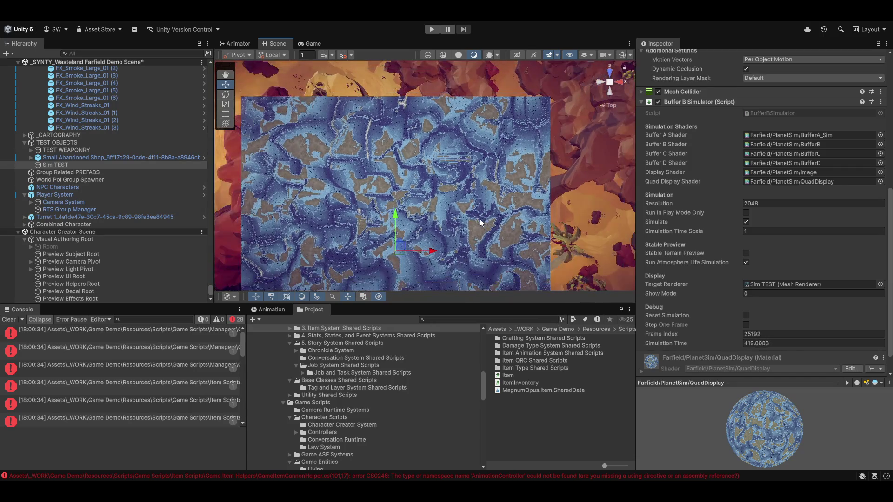
left_click_drag(488, 224, 568, 119)
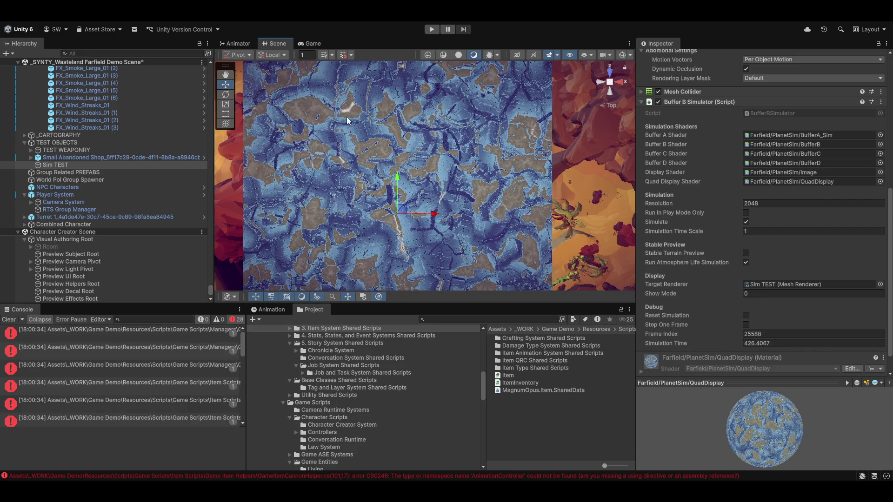
mouse_move(486, 162)
left_mouse_down()
mouse_move(524, 227)
mouse_move(502, 108)
left_mouse_up()
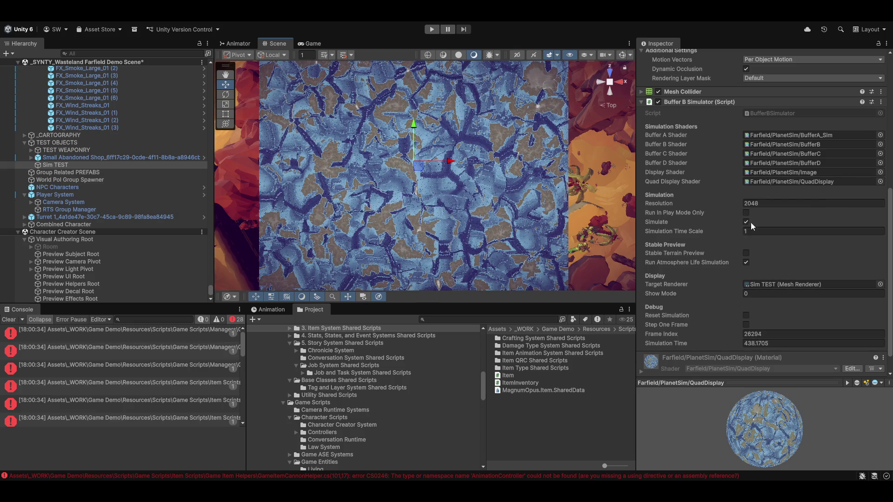
Try a Simulation Time Scale of 0.5, then replace it with 0.0001 and zoom to check.
left_click(770, 232)
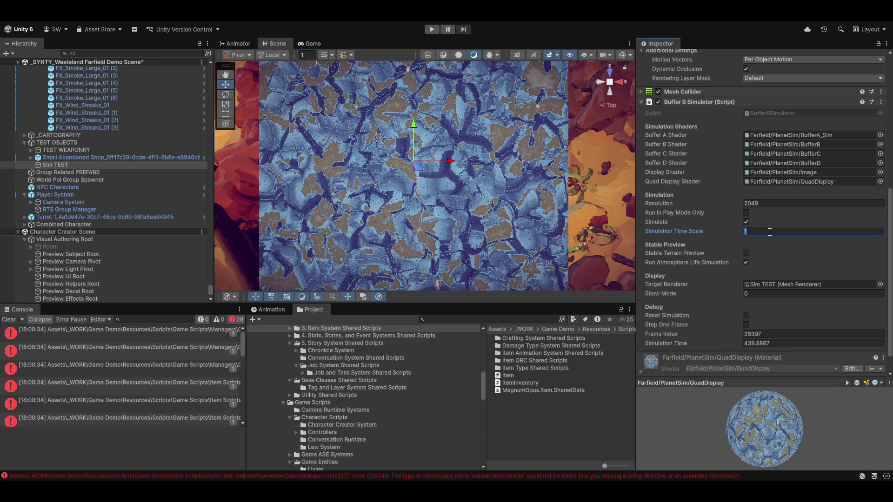
type("0.5")
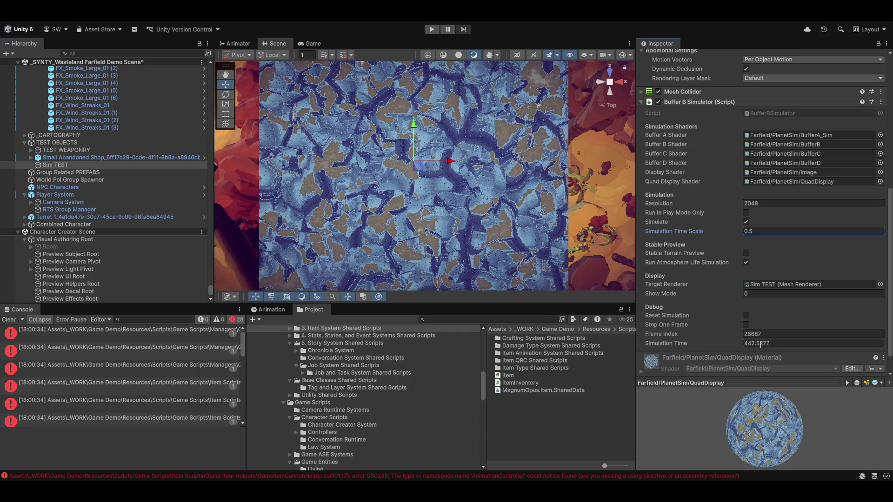
key("BackSpace")
key("BackSpace")
key("BackSpace")
type("0.0001")
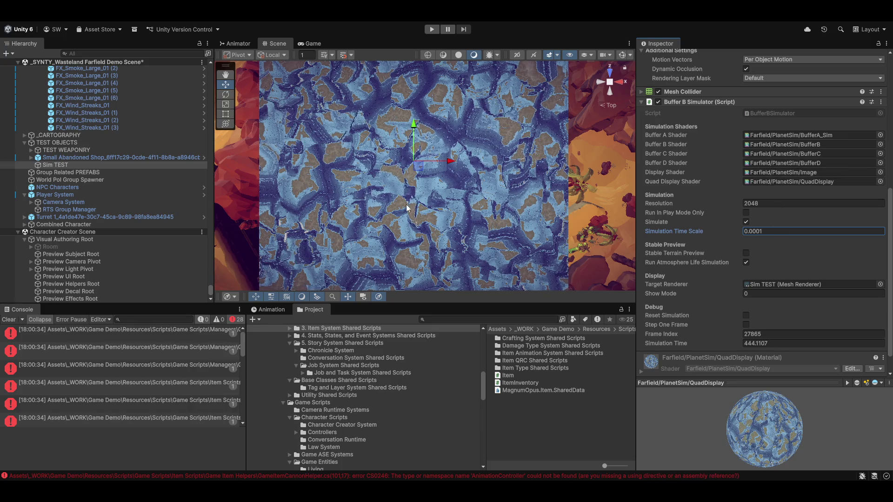
scroll(437, 201, "up", 3)
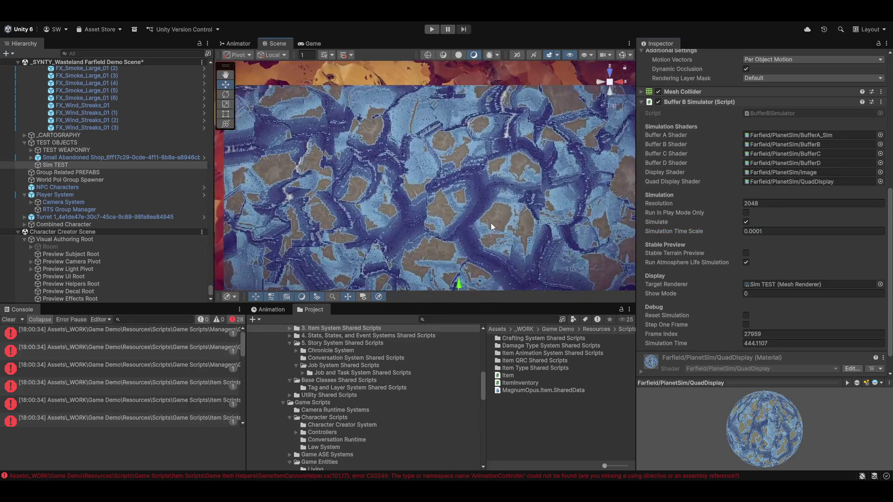
scroll(470, 237, "up", 5)
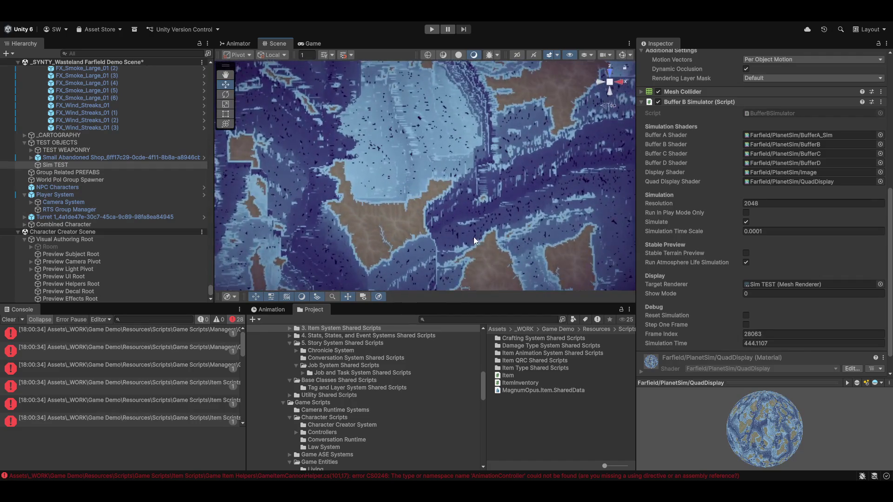
scroll(474, 236, "up", 4)
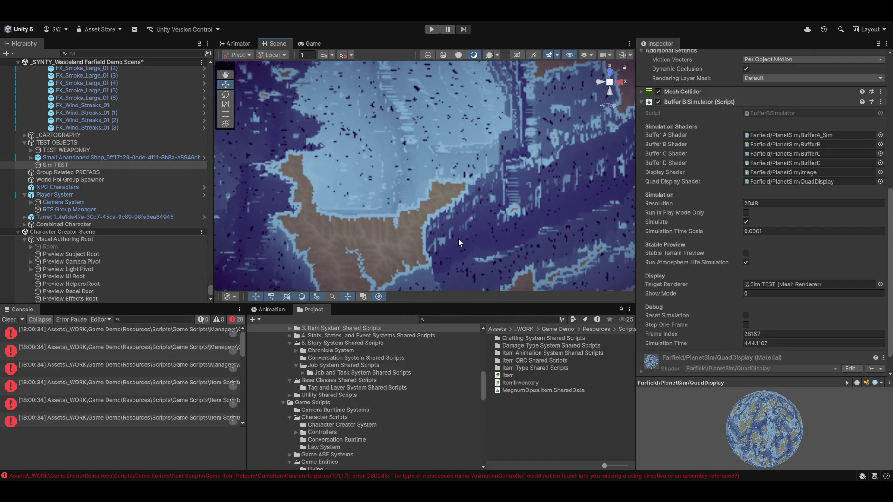
scroll(473, 247, "down", 6)
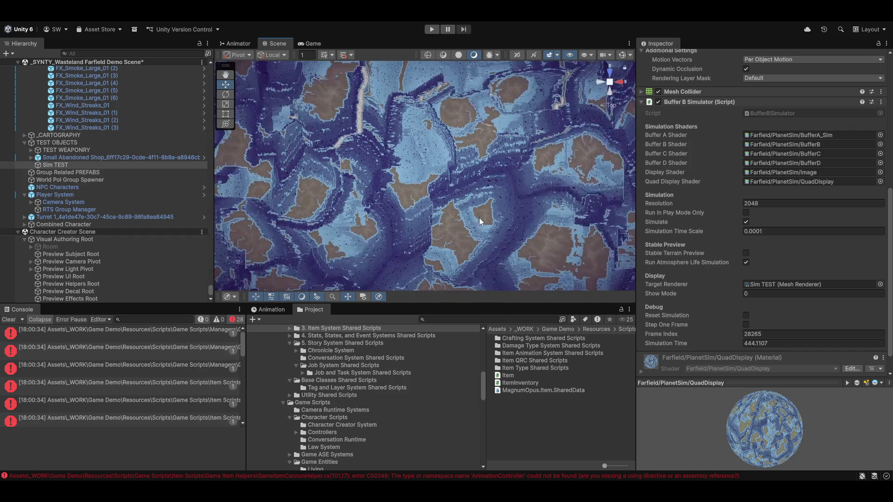
scroll(481, 221, "down", 5)
scroll(479, 219, "up", 4)
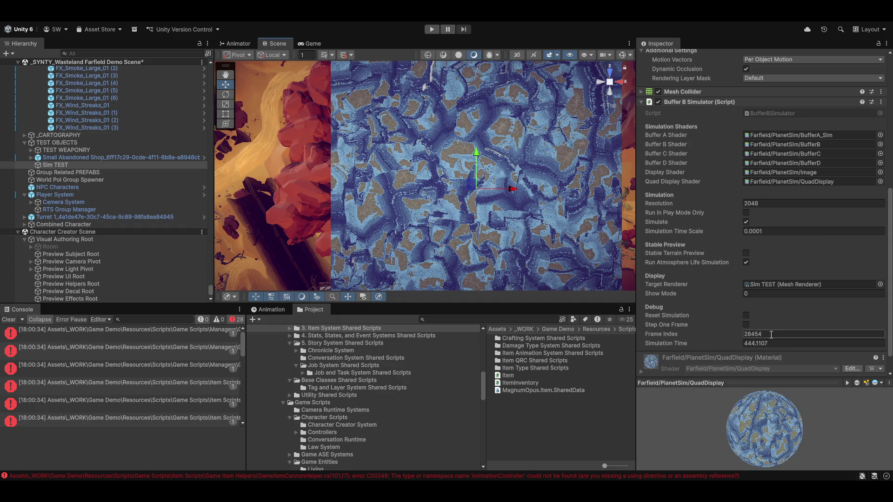
Restart the simulation and pan to frame the whitish Sim TEST plane with its craters.
left_click(746, 315)
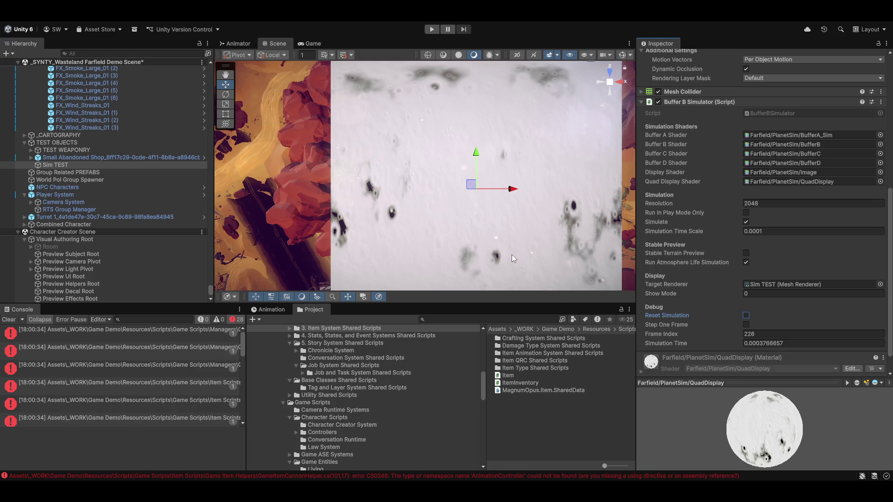
mouse_move(503, 253)
left_mouse_down()
mouse_move(507, 189)
mouse_move(507, 241)
left_mouse_up()
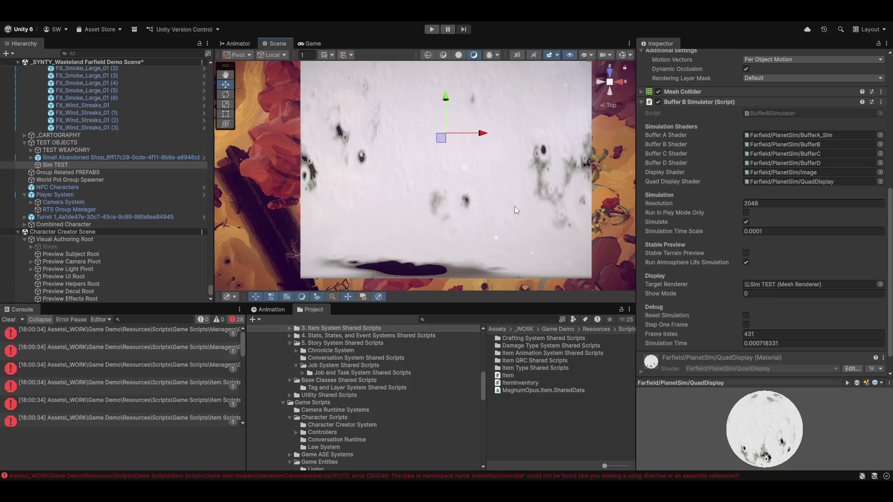
left_click_drag(473, 230, 486, 244)
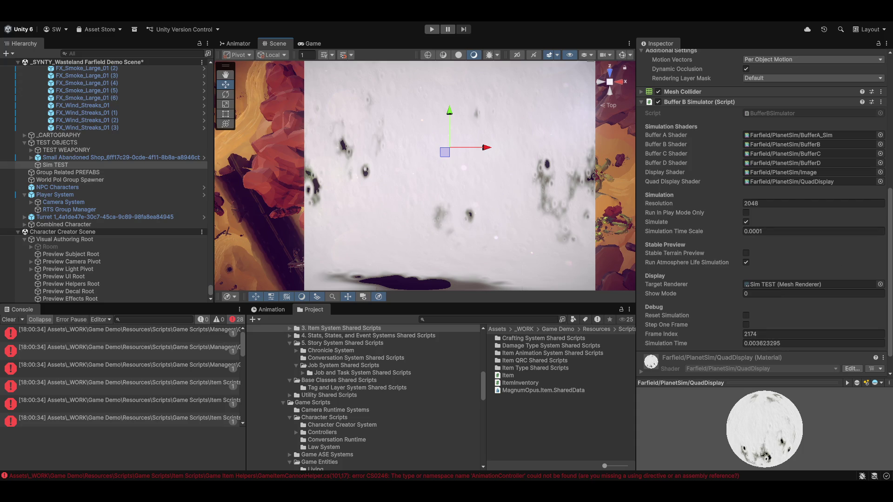
mouse_move(512, 256)
left_mouse_down()
mouse_move(467, 171)
mouse_move(475, 173)
mouse_move(479, 202)
left_mouse_up()
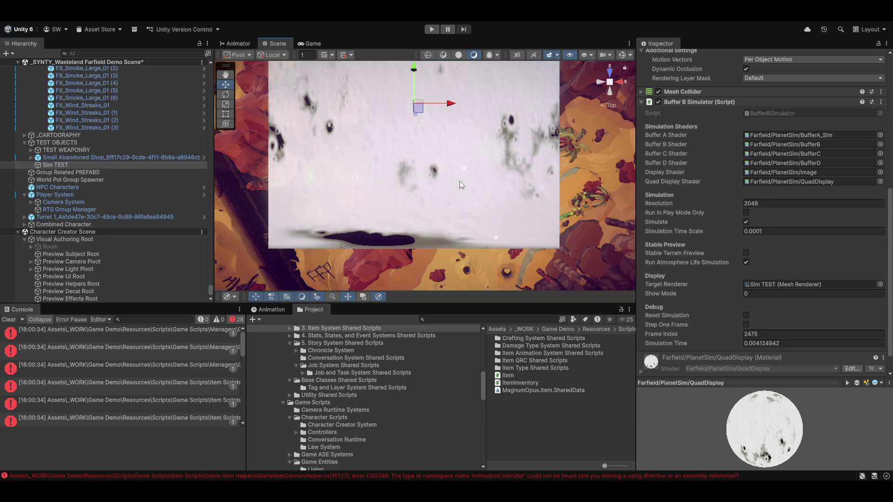
key("Up")
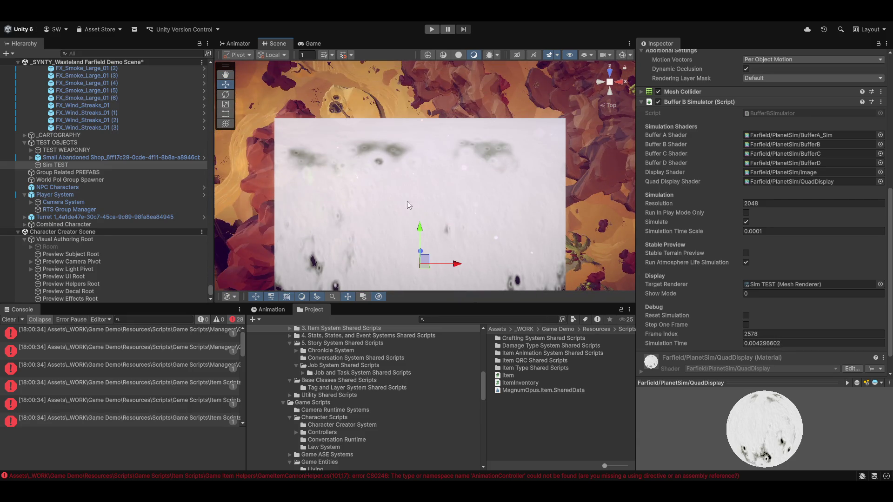
key("Down")
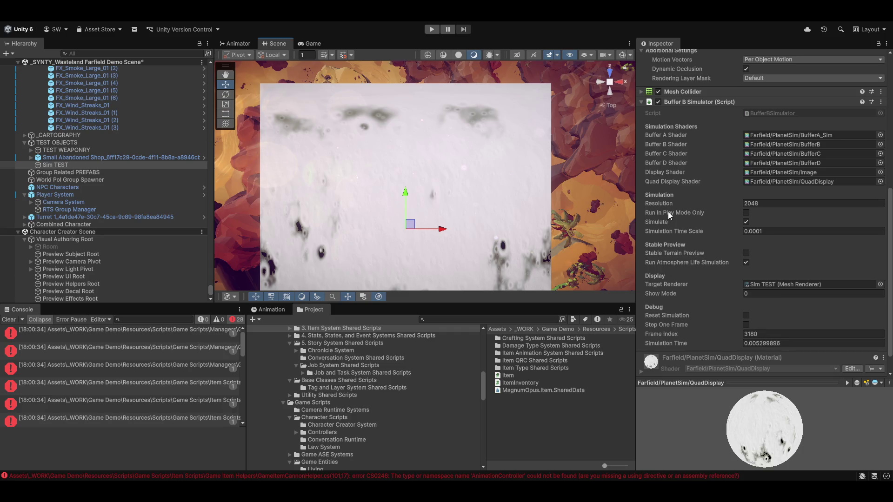
mouse_move(436, 204)
left_mouse_down()
mouse_move(453, 130)
mouse_move(423, 138)
mouse_move(396, 219)
left_mouse_up()
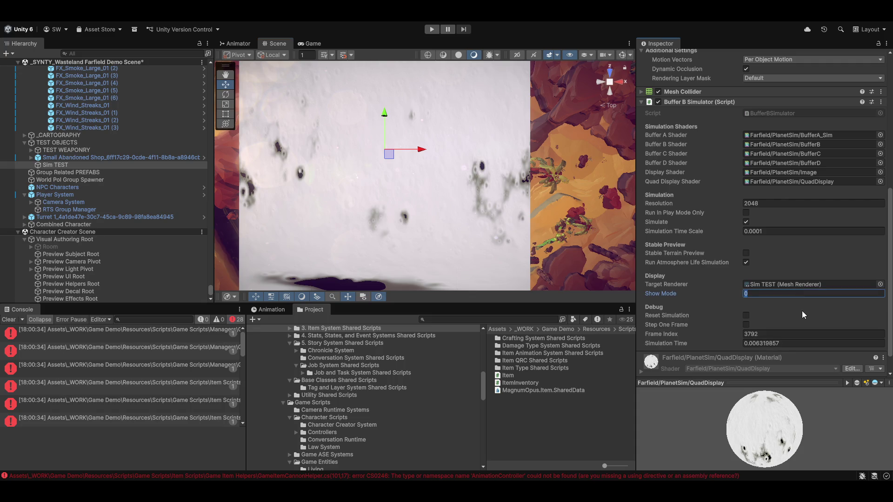
Enter Show Mode 4 and zoom in on the purple Sim TEST plane.
type("4")
scroll(459, 169, "up", 10)
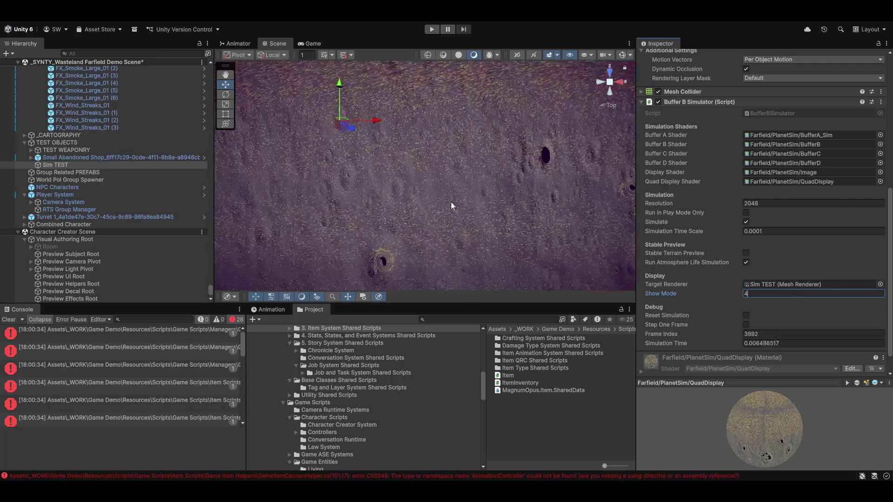
scroll(485, 214, "up", 5)
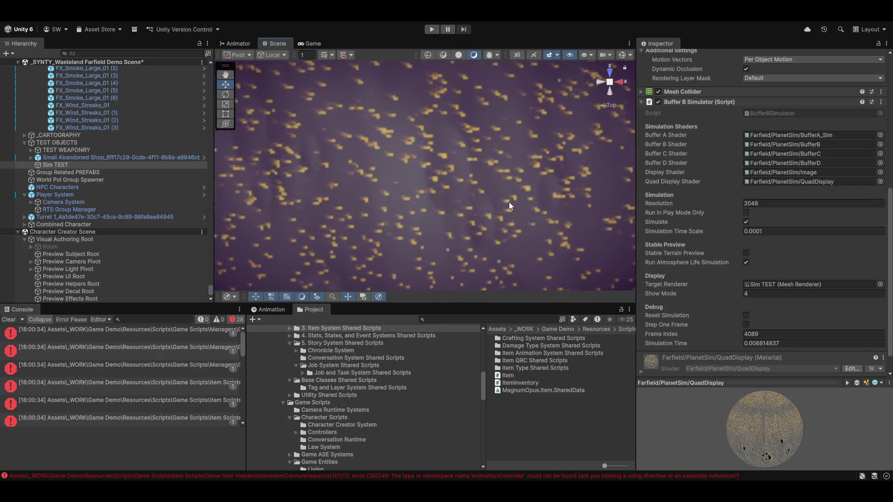
scroll(518, 199, "down", 10)
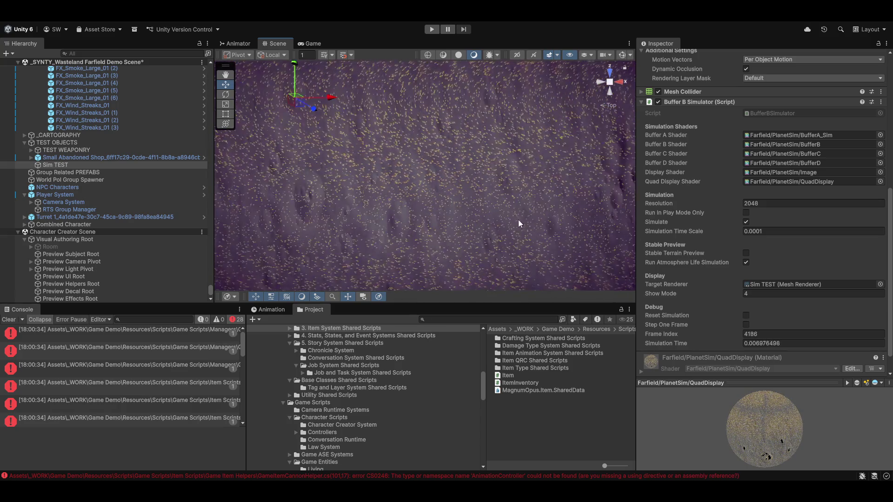
scroll(515, 242, "up", 5)
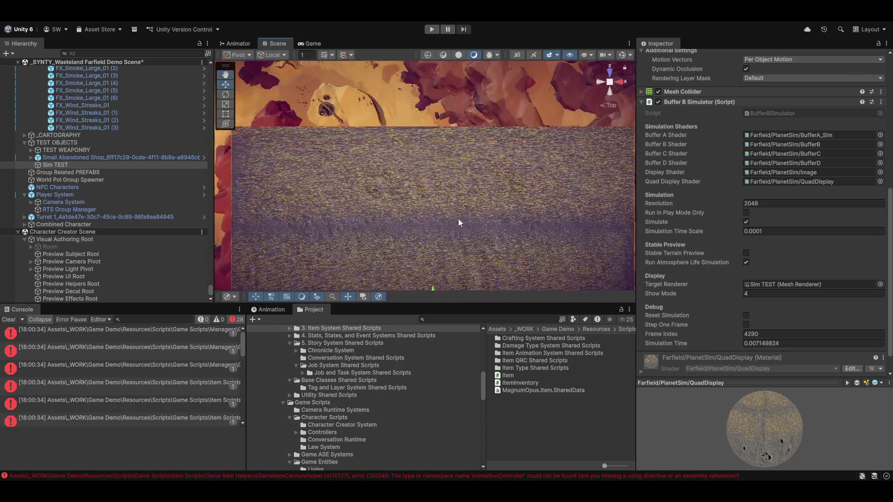
scroll(455, 192, "up", 3)
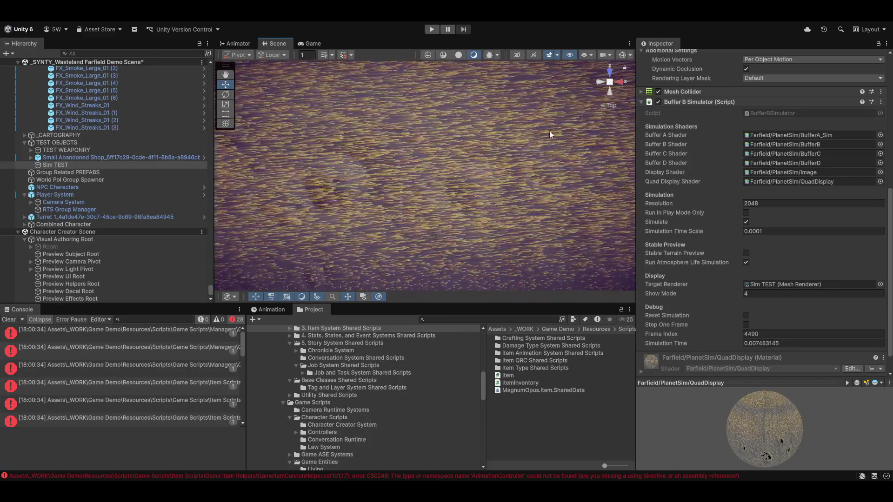
scroll(528, 198, "down", 2)
scroll(523, 186, "down", 5)
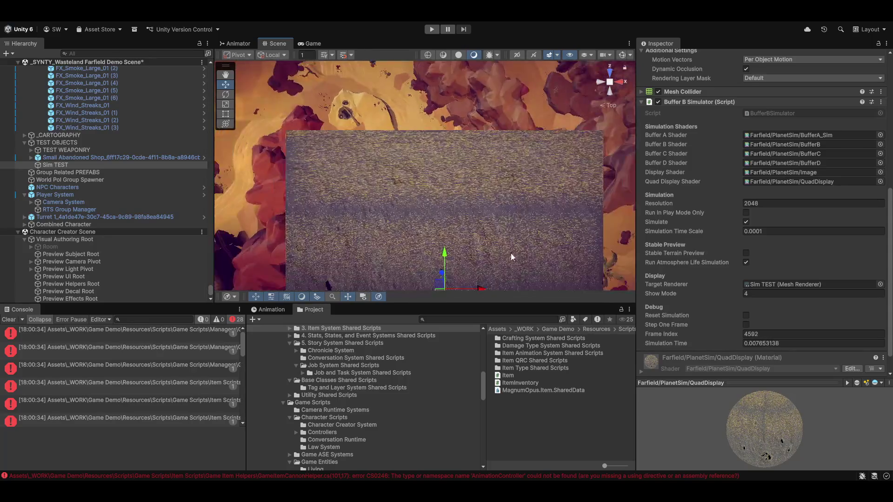
scroll(550, 161, "up", 2)
left_click_drag(518, 191, 513, 256)
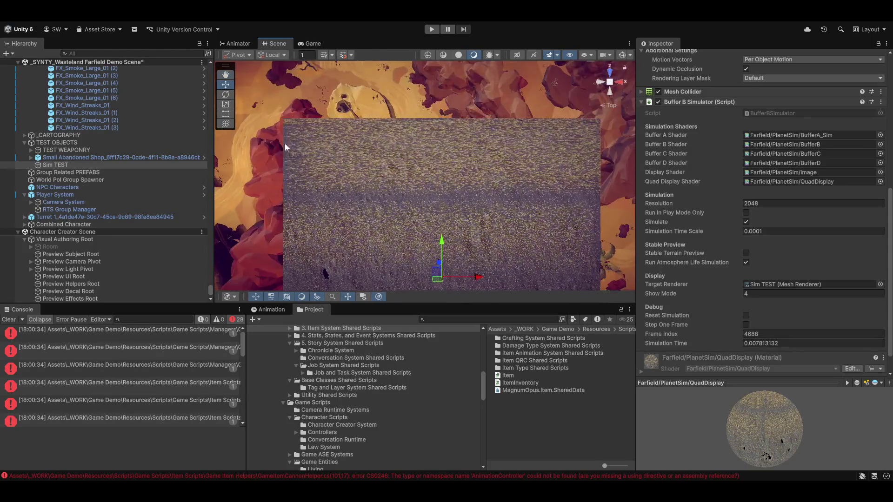
Zoom and pan around the swirling hole to follow the golden flow streaks.
scroll(410, 124, "up", 5)
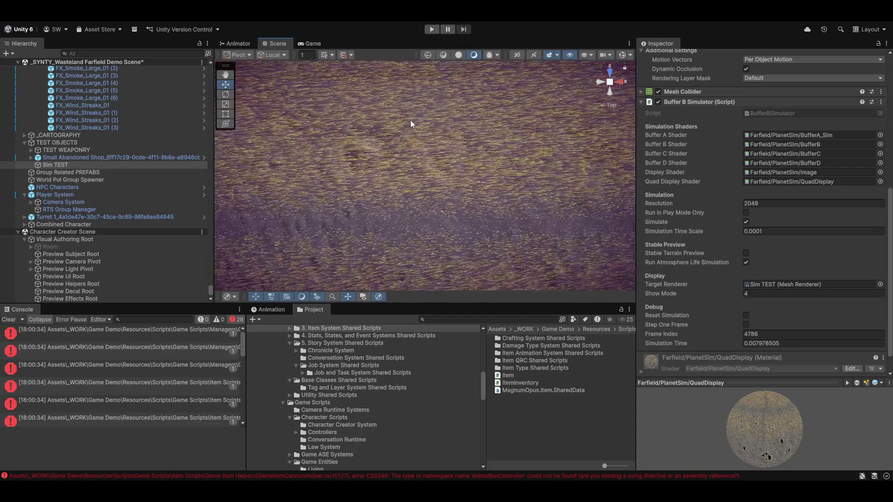
scroll(397, 216, "up", 3)
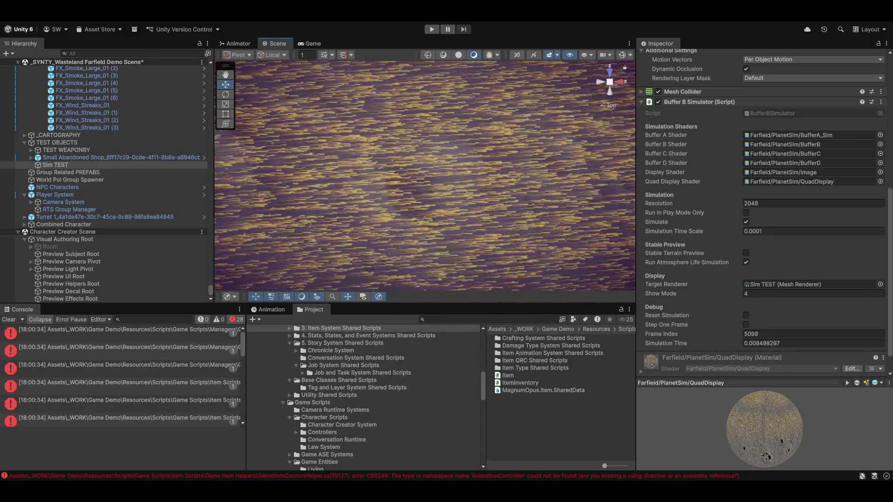
scroll(423, 160, "down", 5)
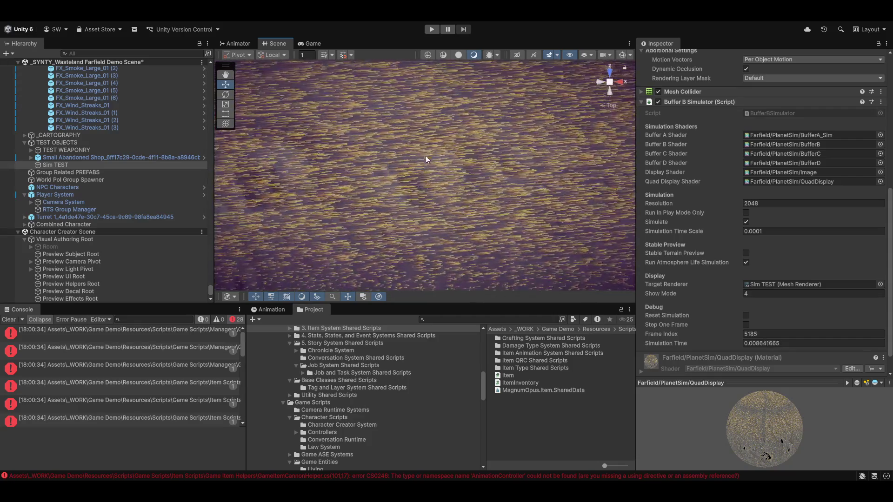
scroll(472, 201, "down", 5)
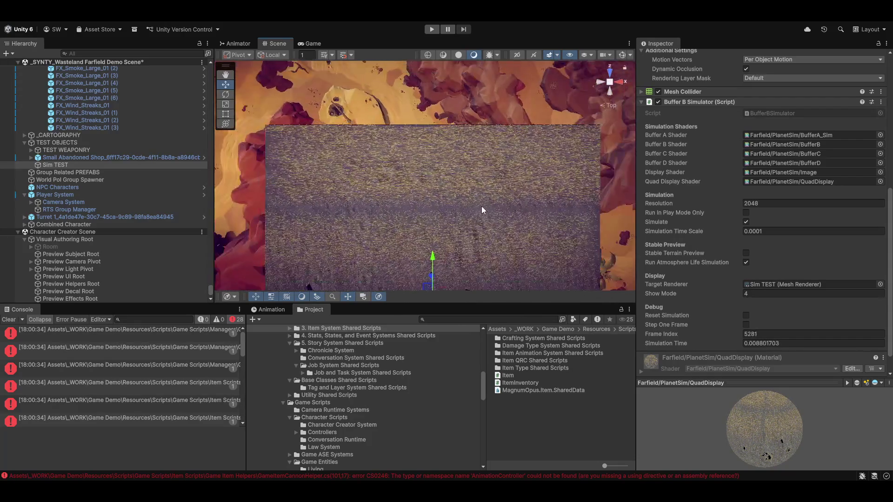
scroll(484, 206, "up", 10)
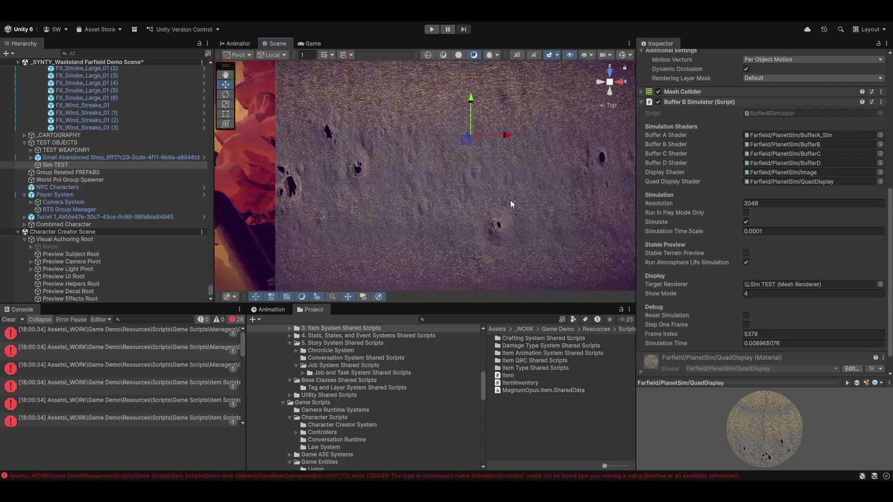
scroll(512, 198, "up", 5)
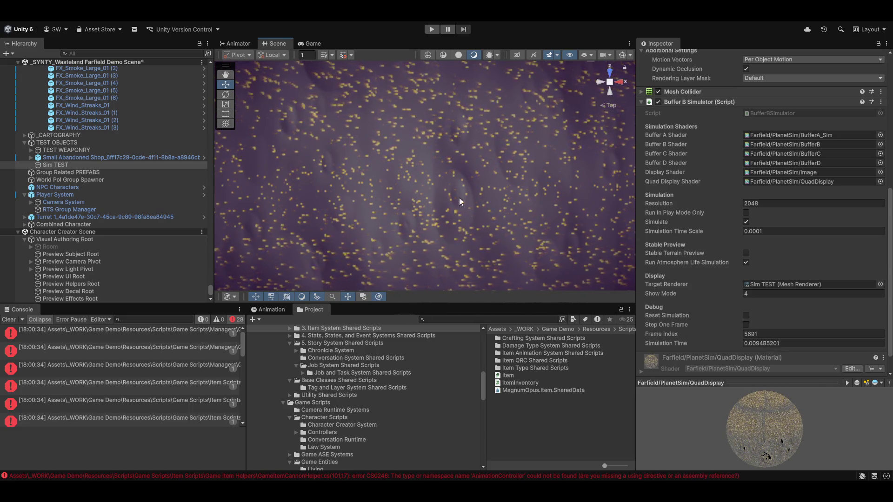
scroll(555, 163, "down", 5)
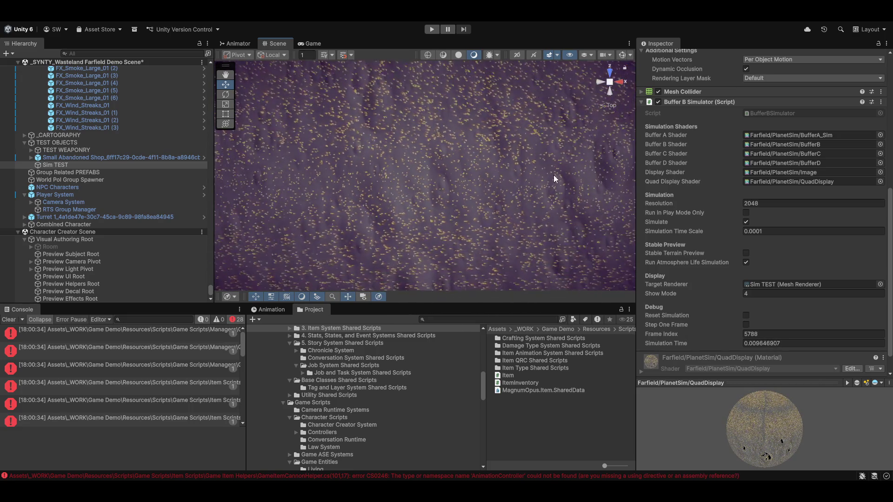
scroll(418, 197, "up", 5)
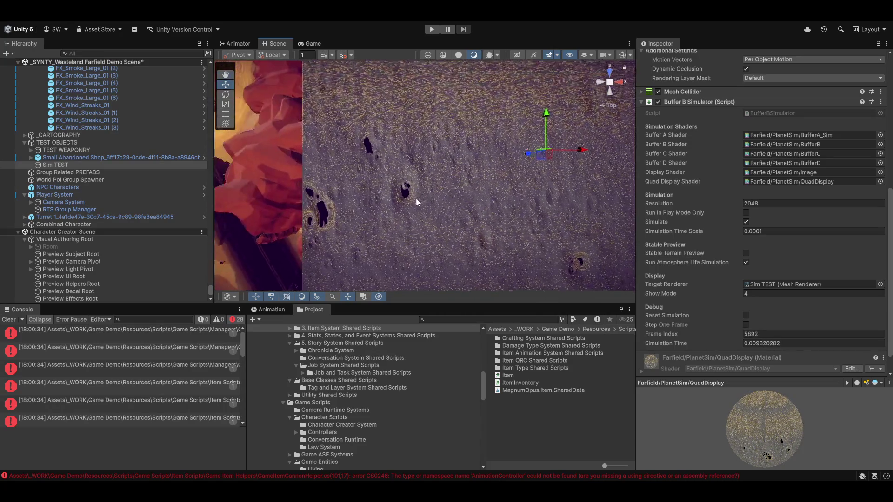
scroll(405, 195, "up", 5)
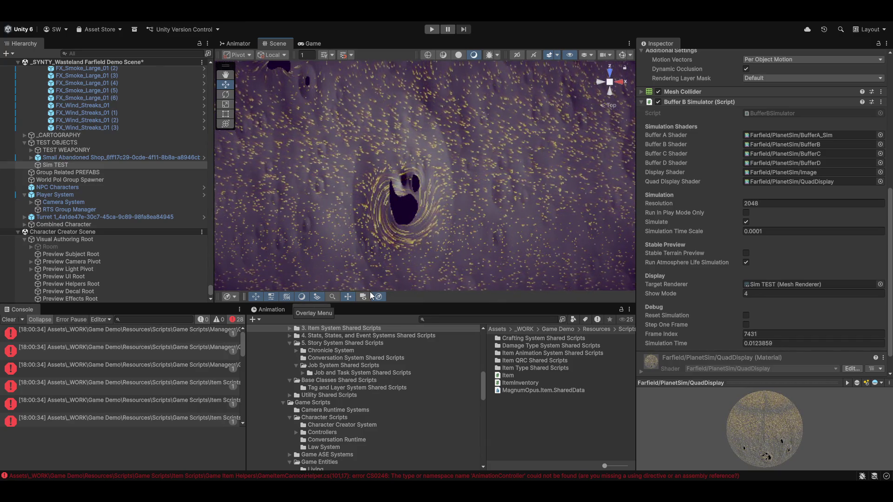
scroll(356, 198, "down", 10)
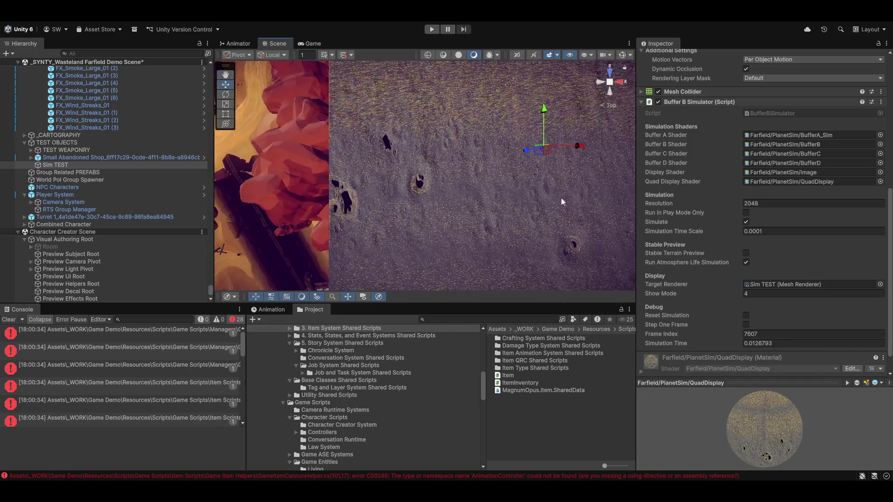
scroll(537, 179, "up", 10)
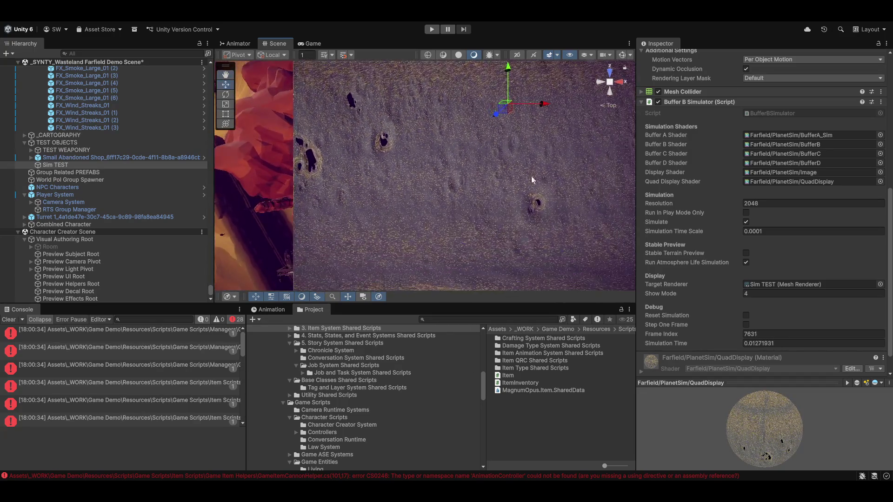
scroll(450, 139, "up", 3)
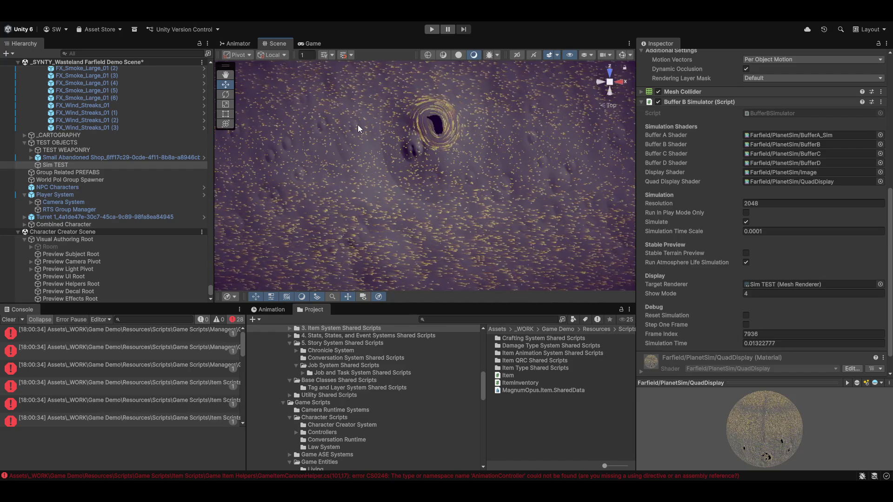
left_click_drag(359, 125, 371, 138)
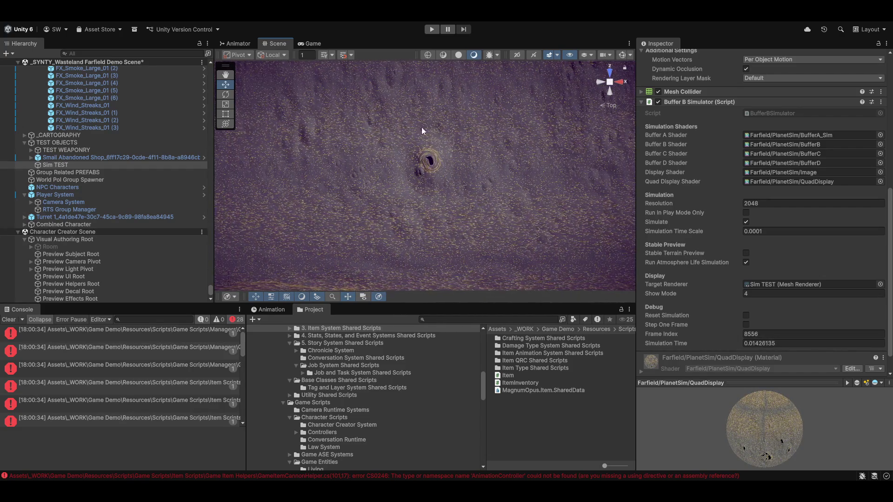
scroll(441, 132, "up", 3)
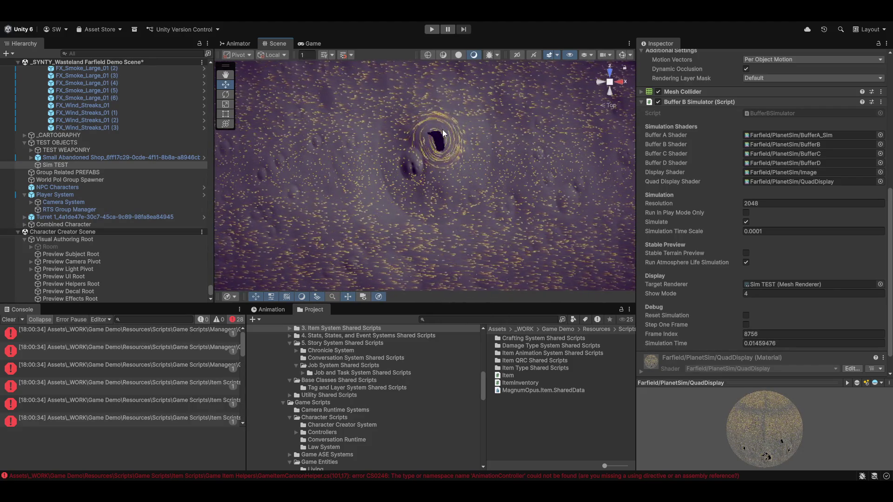
scroll(302, 209, "down", 5)
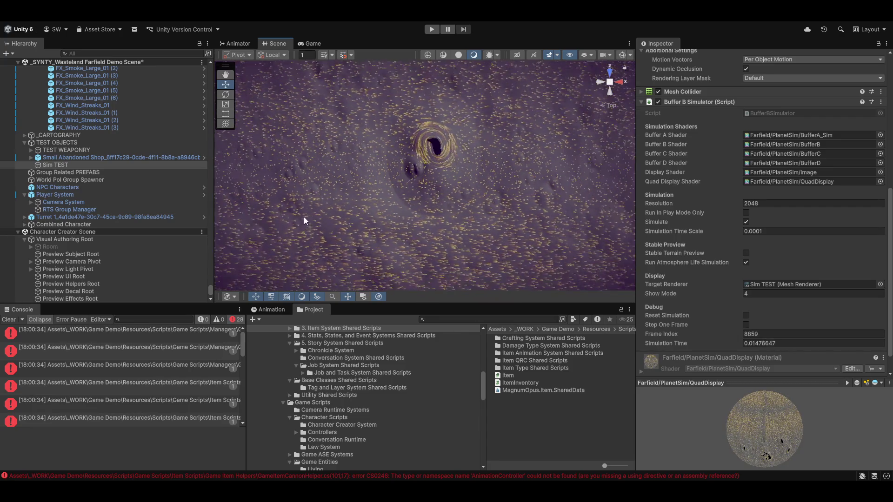
scroll(396, 254, "up", 3)
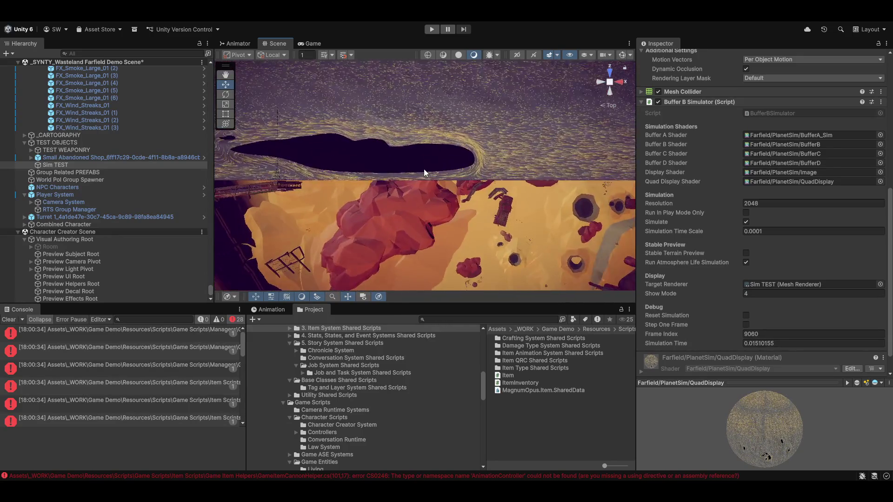
scroll(423, 168, "up", 4)
mouse_move(414, 199)
left_mouse_down()
mouse_move(351, 169)
mouse_move(427, 138)
mouse_move(524, 176)
mouse_move(482, 177)
mouse_move(501, 186)
left_mouse_up()
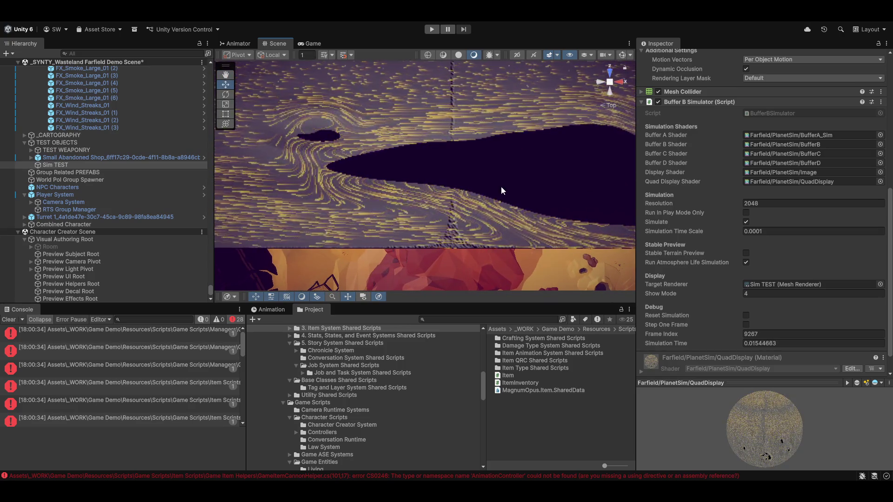
scroll(501, 186, "down", 2)
scroll(528, 185, "down", 2)
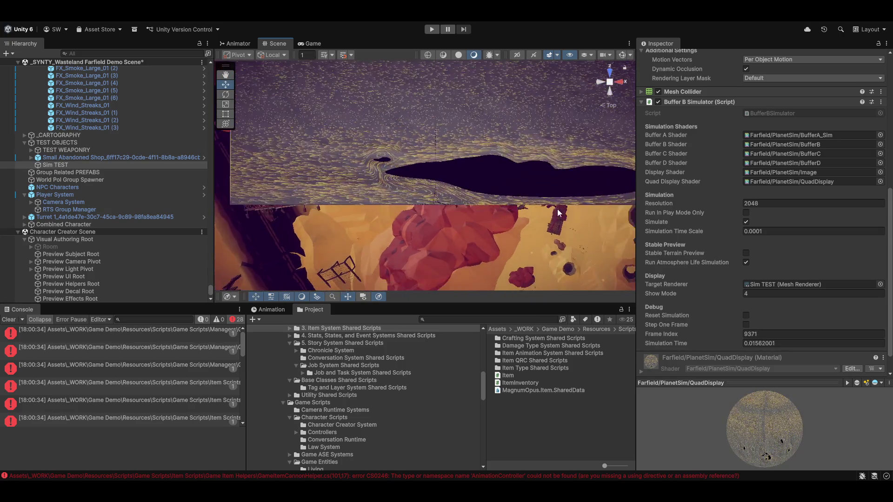
left_click_drag(559, 134, 441, 199)
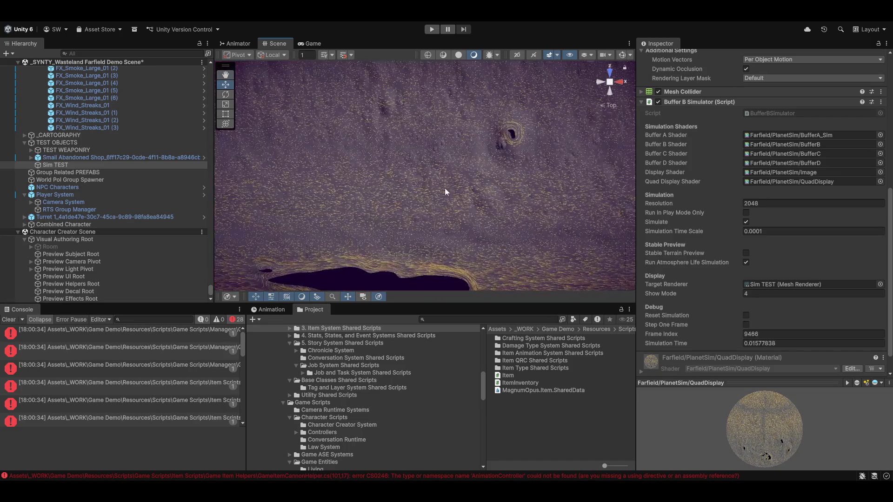
left_click_drag(532, 122, 426, 248)
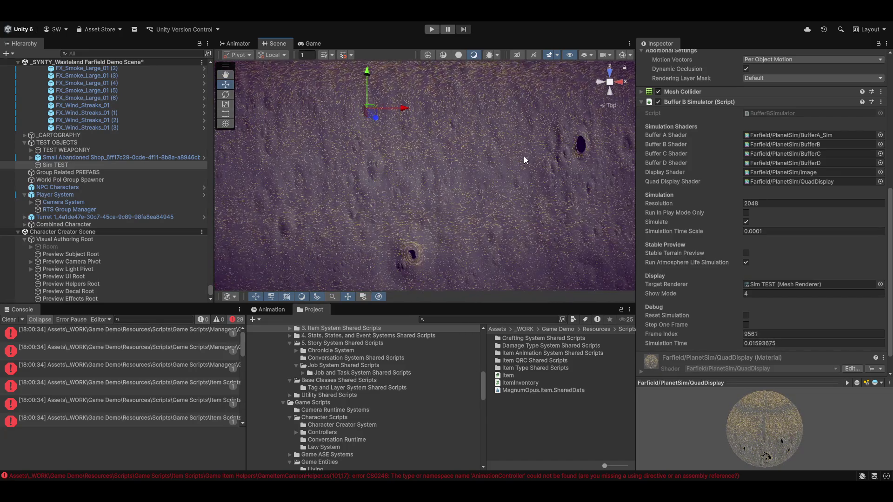
left_click_drag(523, 160, 469, 219)
left_click_drag(529, 150, 492, 247)
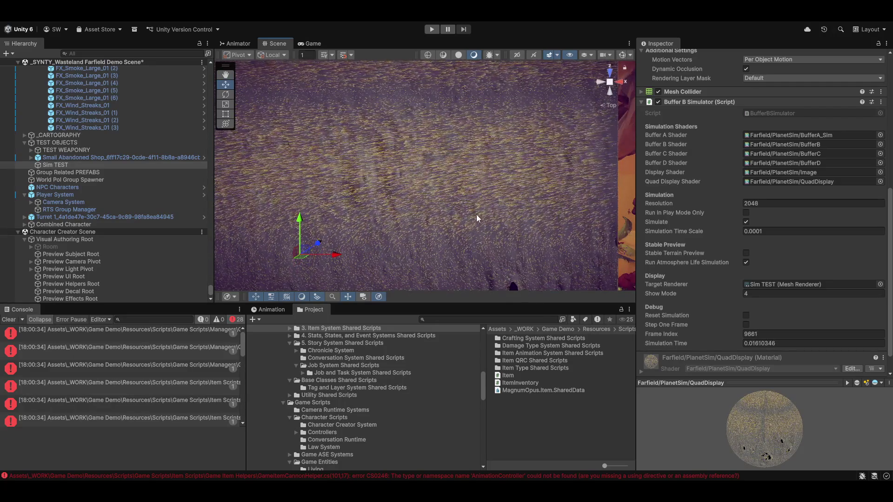
left_click_drag(464, 172, 423, 260)
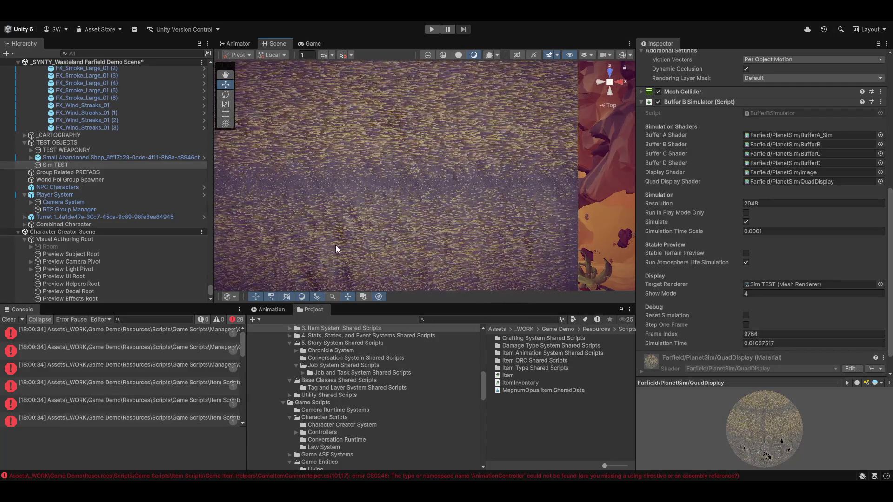
mouse_move(588, 242)
left_mouse_down()
mouse_move(613, 164)
mouse_move(438, 175)
left_mouse_up()
key("w")
left_click_drag(532, 133, 368, 138)
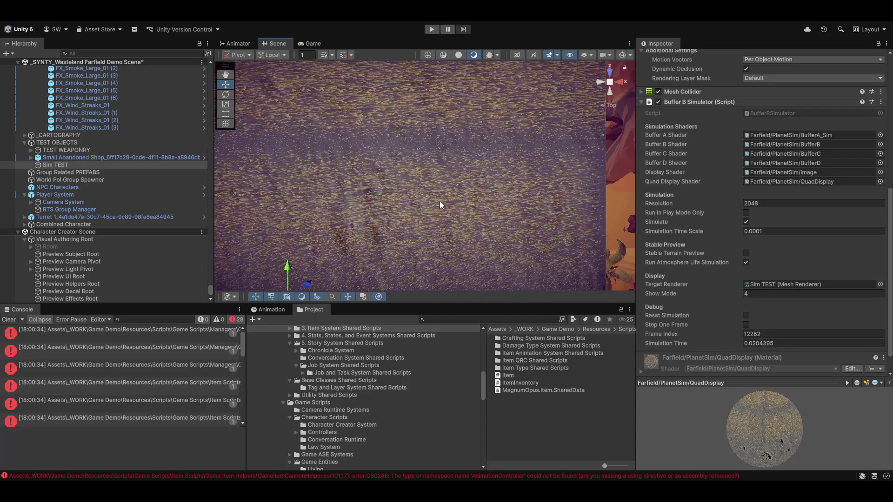
scroll(441, 202, "down", 5)
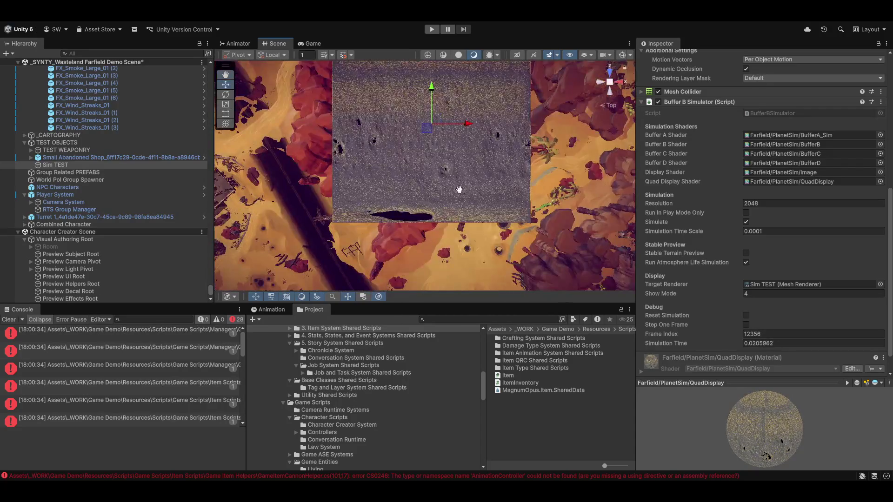
left_click_drag(459, 191, 467, 208)
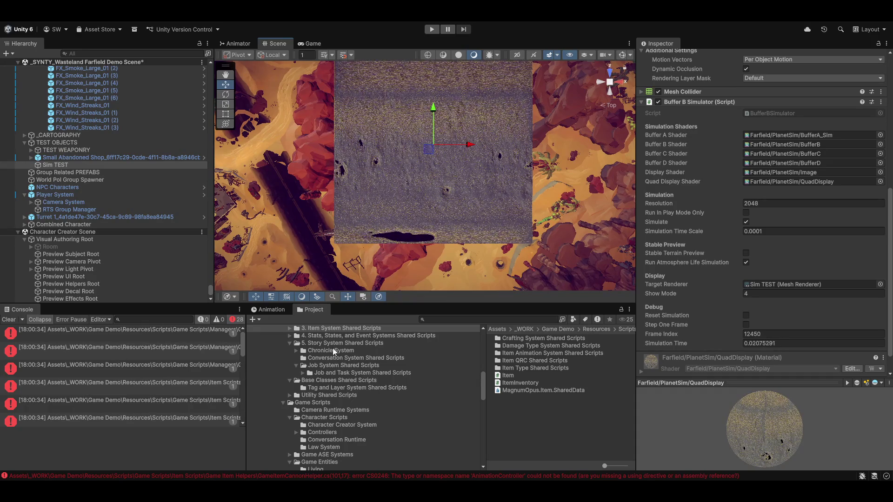
scroll(415, 172, "up", 3)
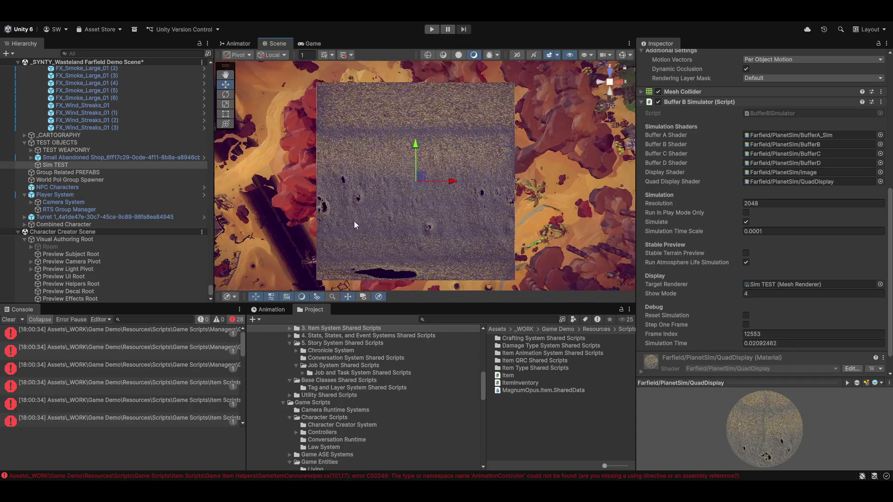
scroll(387, 201, "up", 5)
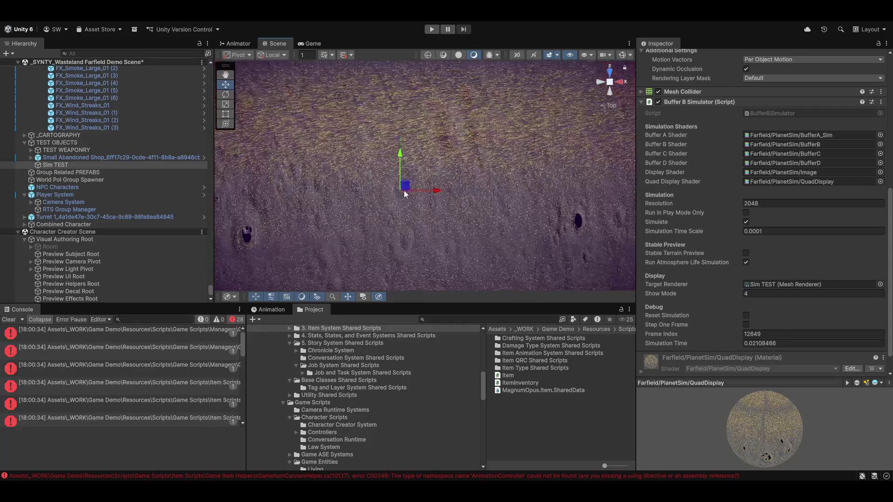
scroll(429, 136, "up", 3)
left_click_drag(429, 135, 526, 219)
scroll(441, 196, "down", 5)
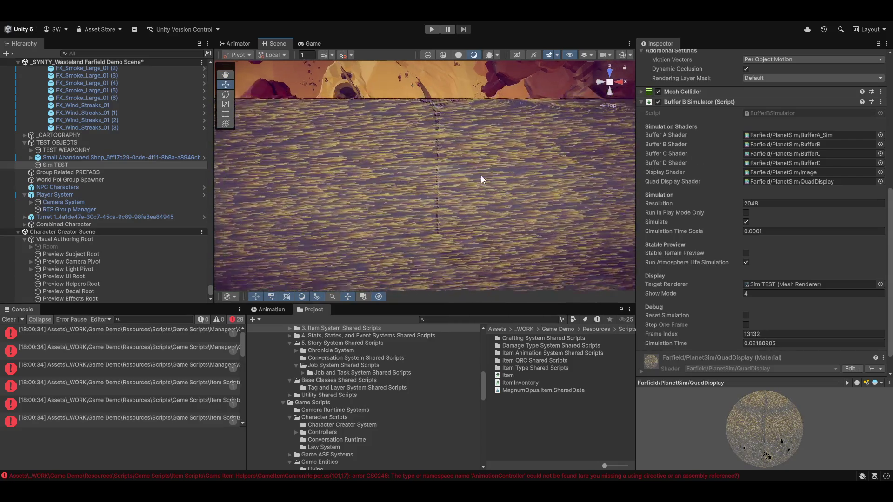
scroll(481, 175, "up", 4)
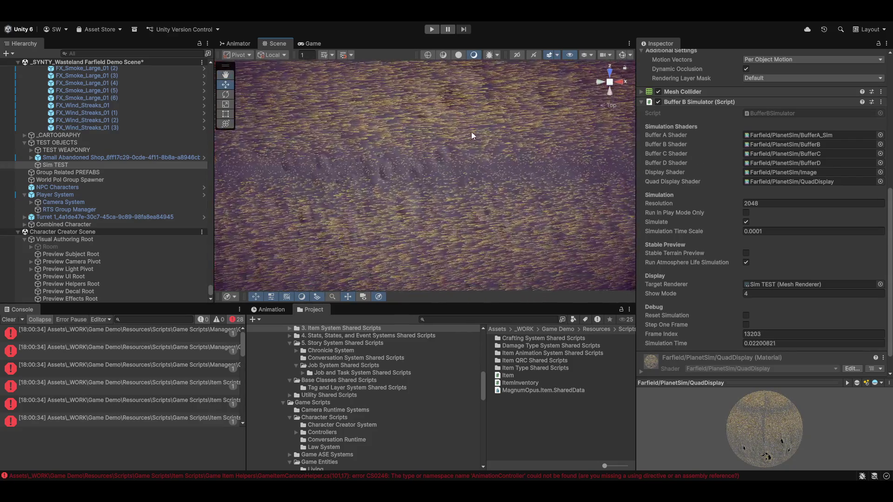
scroll(509, 212, "down", 8)
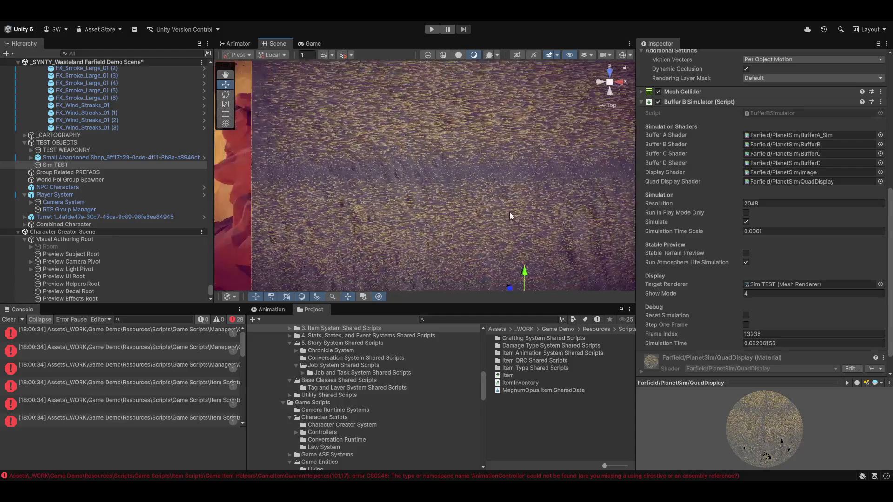
scroll(427, 140, "up", 6)
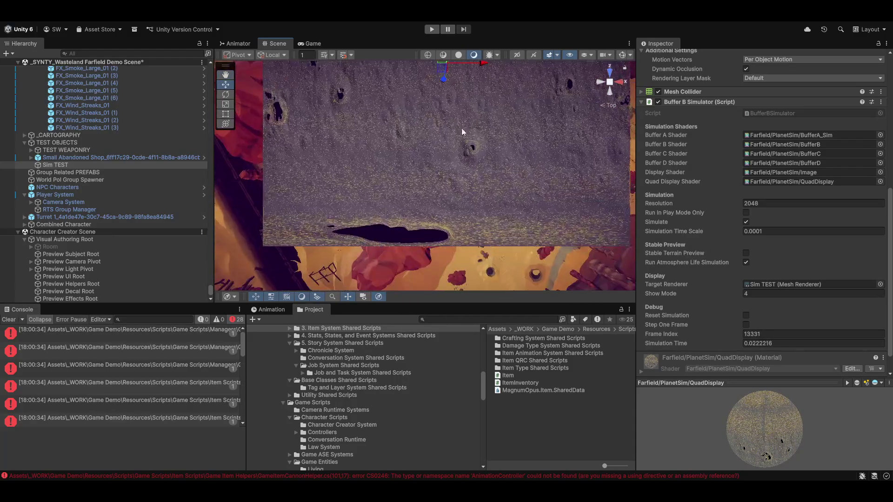
scroll(438, 205, "up", 5)
scroll(459, 182, "down", 5)
key("f")
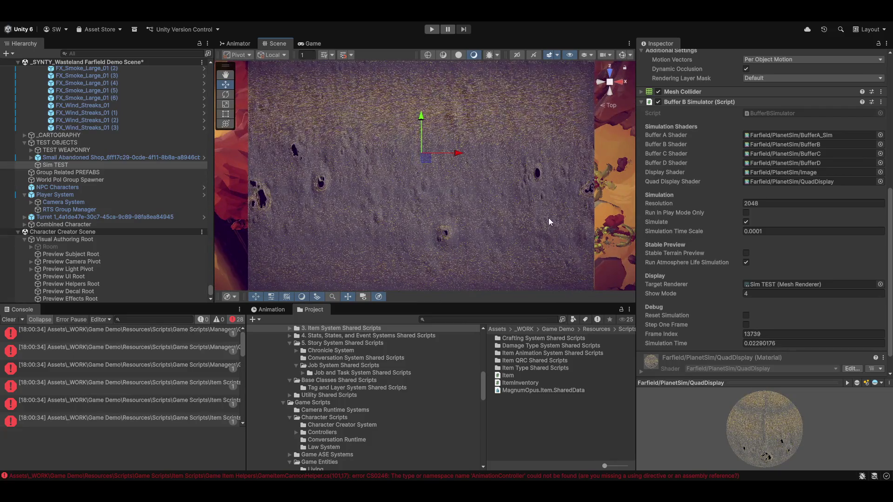
left_click_drag(485, 216, 311, 143)
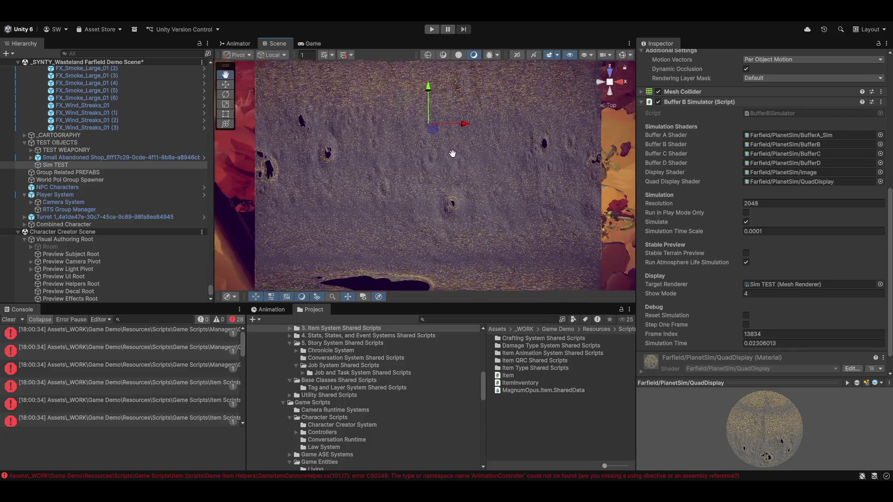
Change Show Mode from 4 to 0 and pan across the whitish plane.
left_click(755, 293)
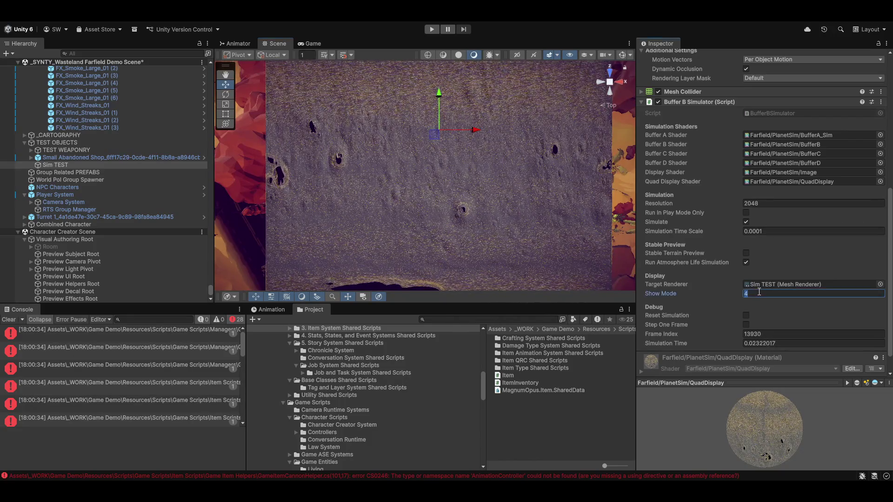
type("0")
scroll(451, 236, "down", 1)
scroll(452, 236, "down", 1)
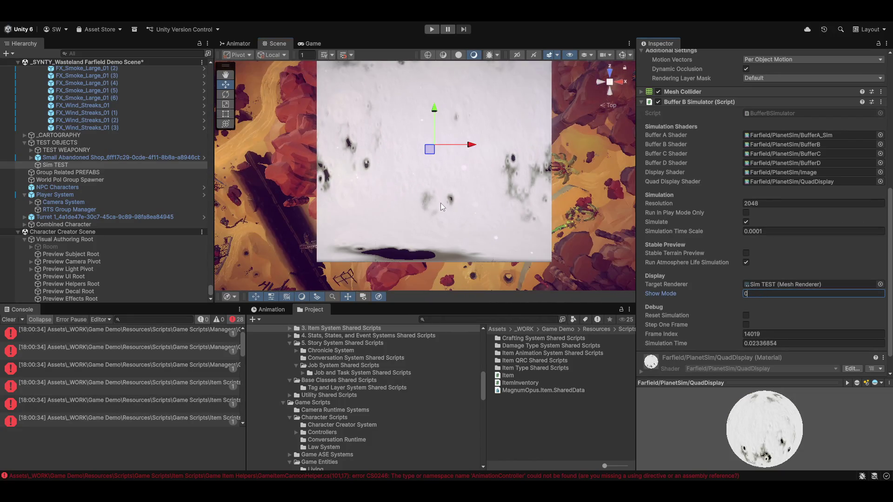
left_click_drag(488, 215, 323, 137)
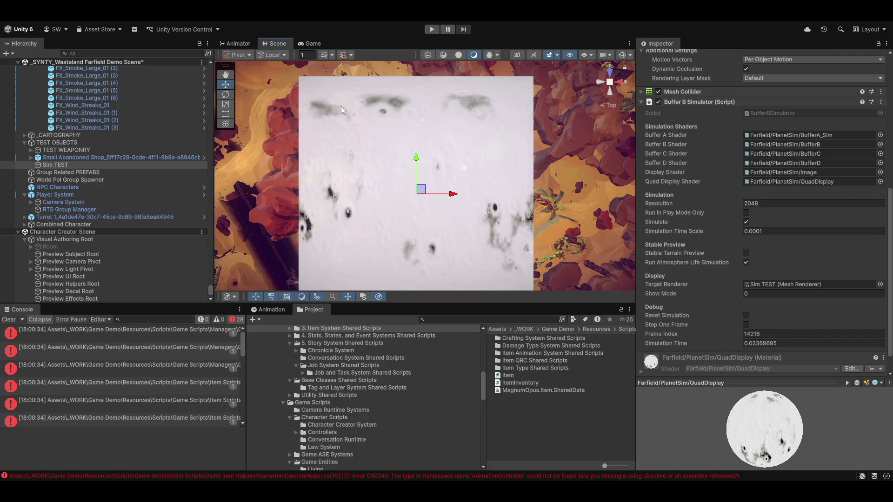
scroll(315, 109, "up", 1)
left_click_drag(409, 140, 446, 197)
scroll(487, 217, "up", 1)
scroll(486, 217, "up", 4)
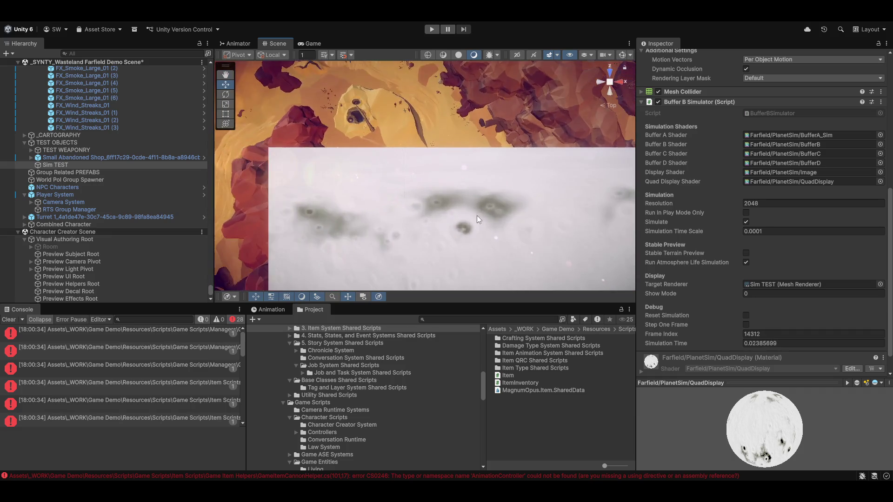
mouse_move(394, 195)
left_mouse_down()
mouse_move(339, 173)
mouse_move(456, 176)
mouse_move(463, 191)
mouse_move(320, 141)
mouse_move(420, 191)
mouse_move(401, 180)
mouse_move(451, 165)
mouse_move(476, 196)
mouse_move(501, 184)
mouse_move(599, 232)
left_mouse_up()
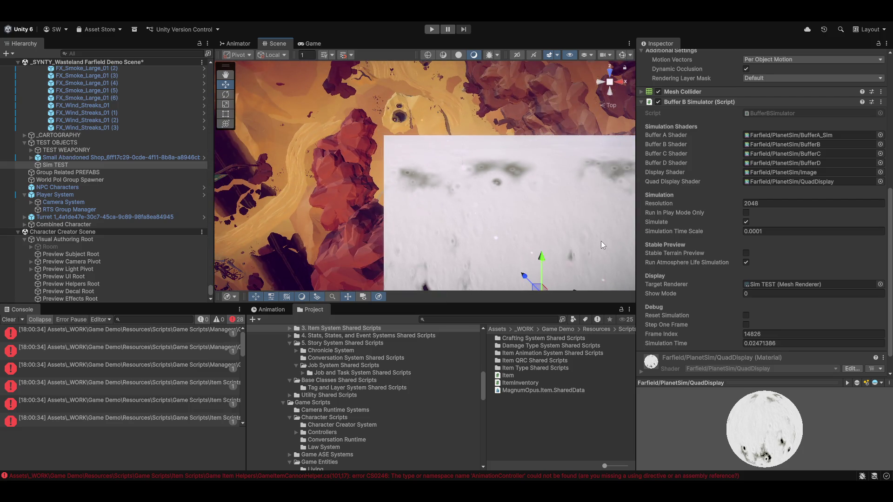
Frame the Sim TEST plane from above and adjust the view to inspect its dark crater marks.
mouse_move(469, 182)
left_mouse_down()
mouse_move(454, 175)
mouse_move(481, 208)
mouse_move(478, 135)
mouse_move(301, 143)
left_mouse_up()
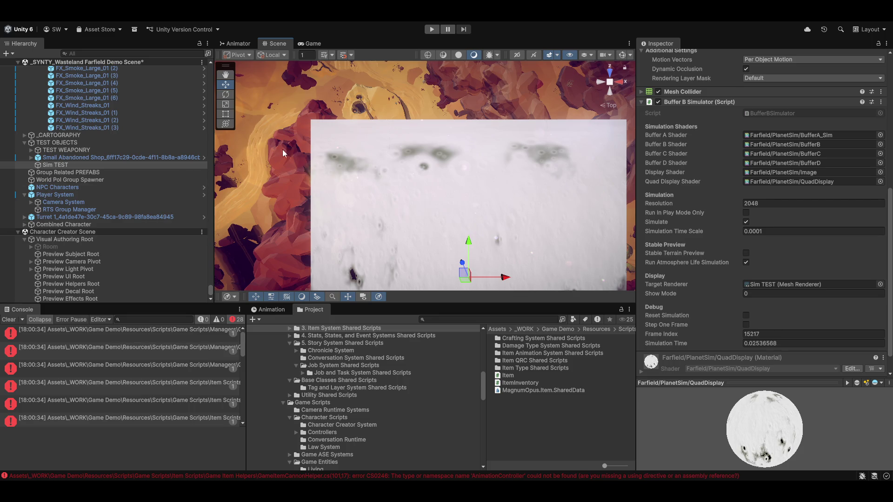
scroll(447, 168, "up", 6)
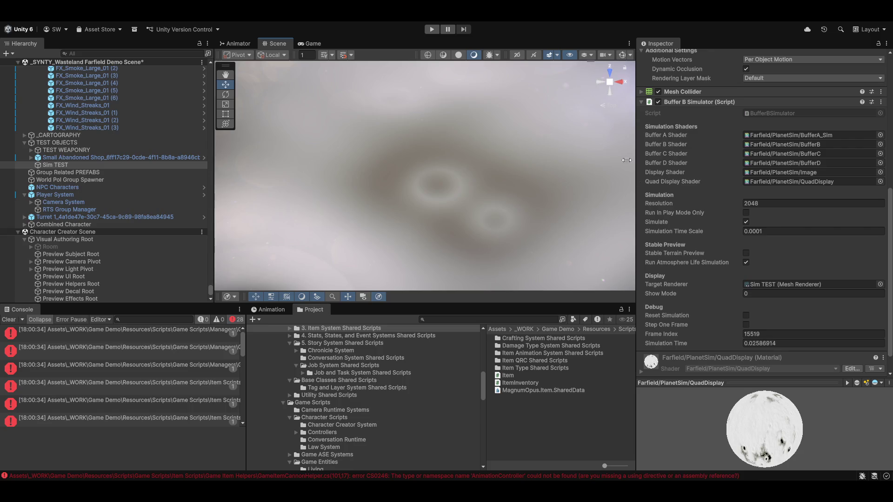
scroll(411, 200, "down", 5)
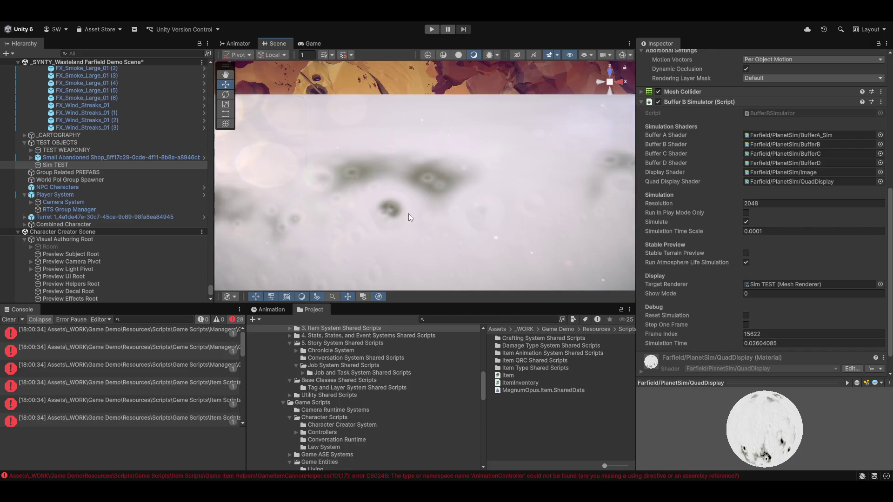
scroll(393, 141, "up", 3)
left_click_drag(392, 140, 418, 143)
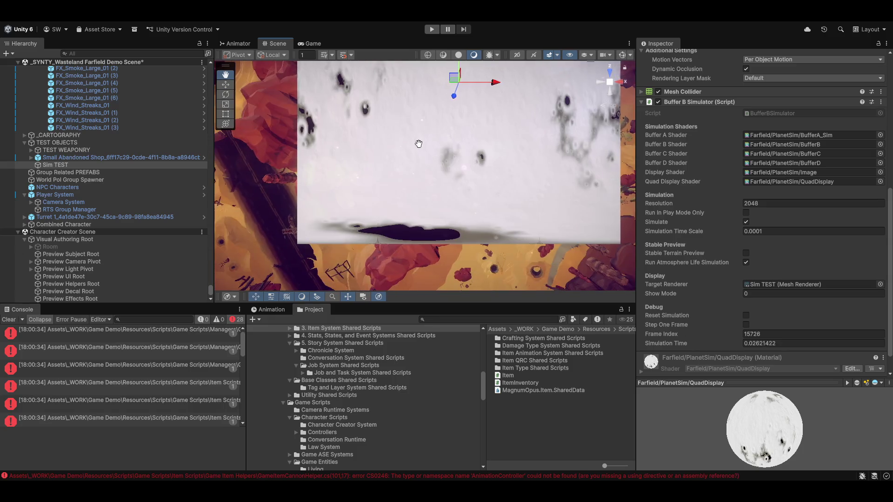
key("f")
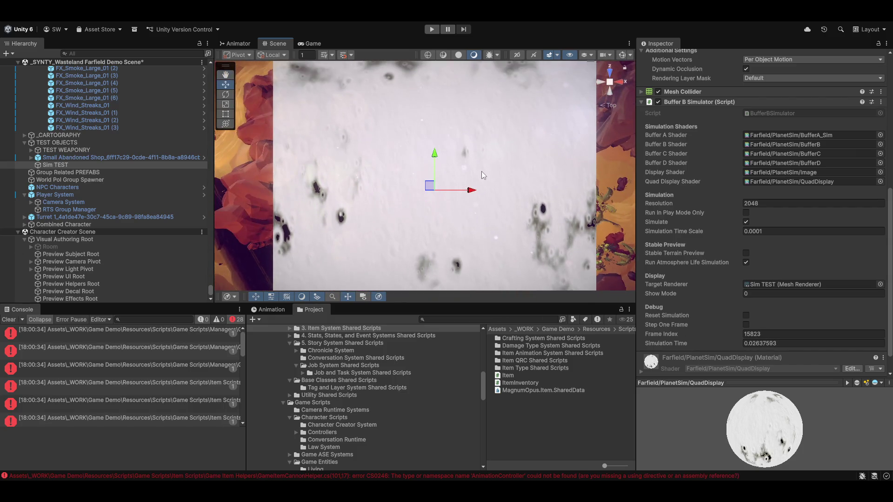
left_click_drag(521, 172, 481, 180)
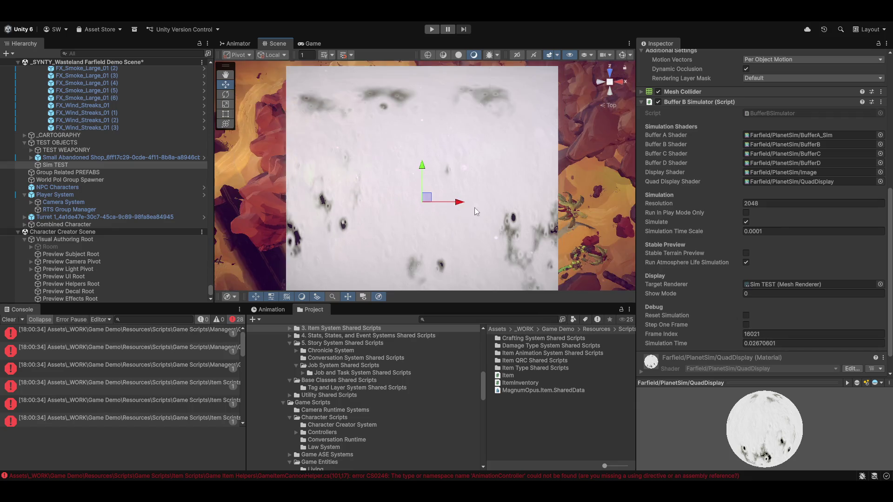
scroll(473, 207, "down", 5)
scroll(472, 232, "up", 1)
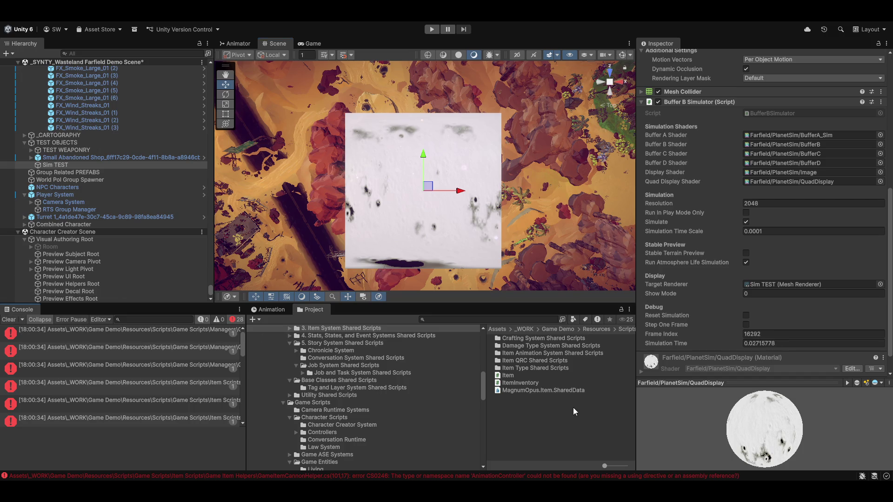
Scroll the Console and inspect the first compile error and its source.
scroll(412, 400, "up", 5)
scroll(437, 437, "down", 1)
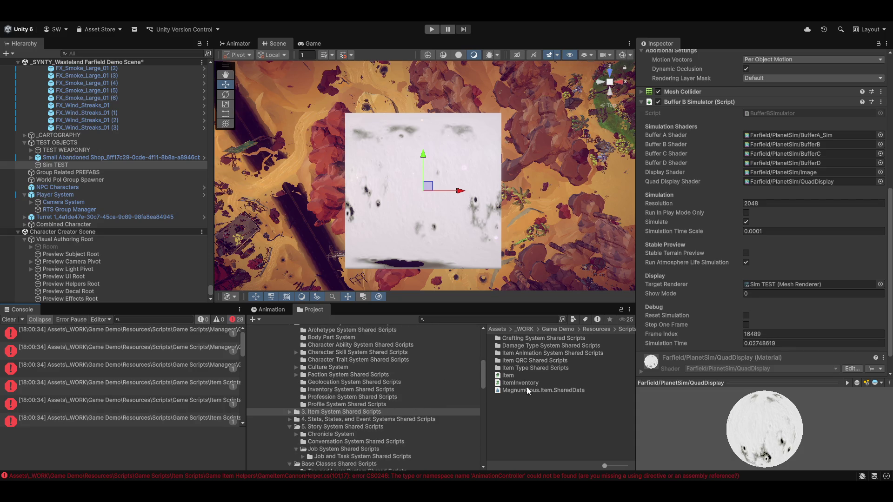
scroll(404, 390, "up", 10)
scroll(407, 386, "down", 10)
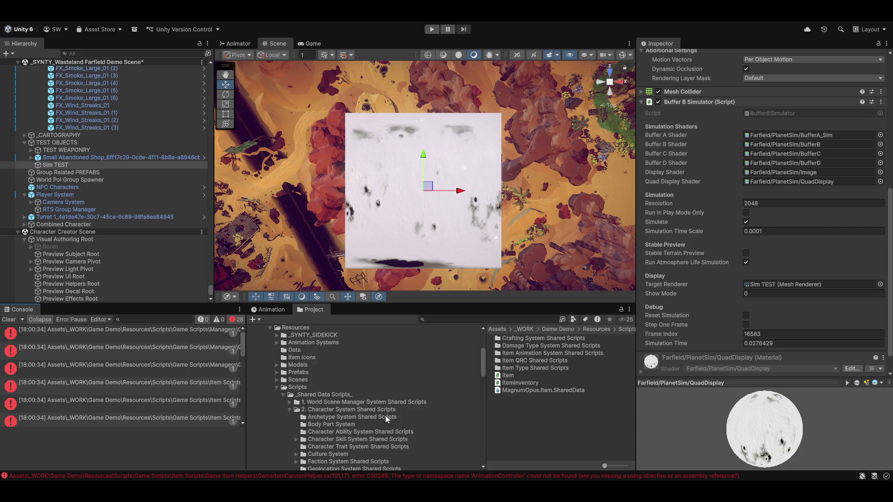
scroll(389, 456, "down", 3)
scroll(388, 449, "down", 5)
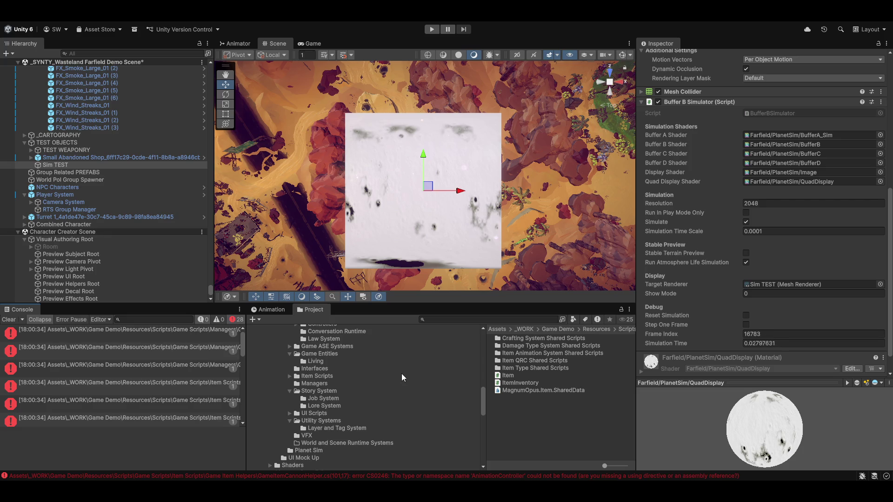
scroll(401, 373, "down", 8)
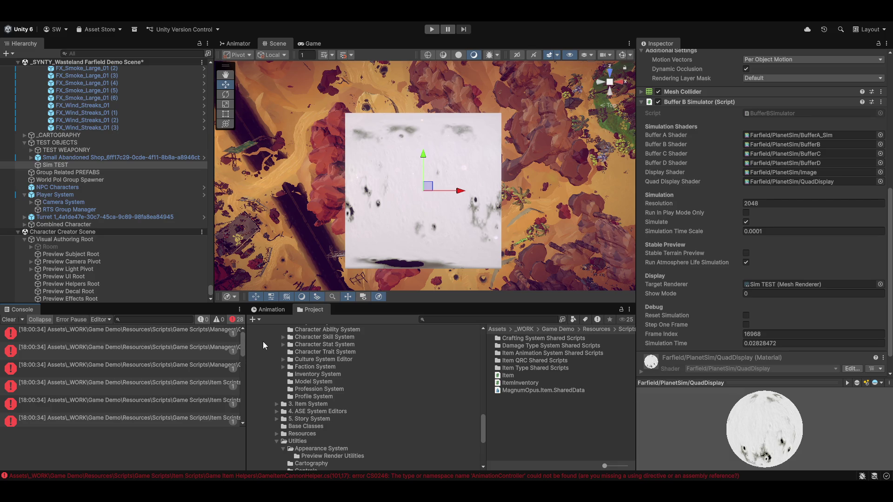
left_click(170, 330)
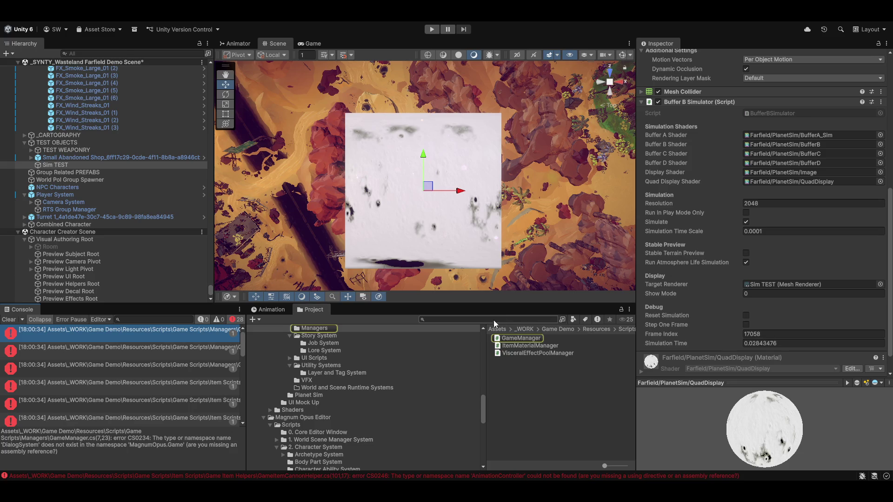
Open Game Entities > Living and inspect the GameSettlement and GameSettlementBuilding scripts.
scroll(331, 362, "up", 3)
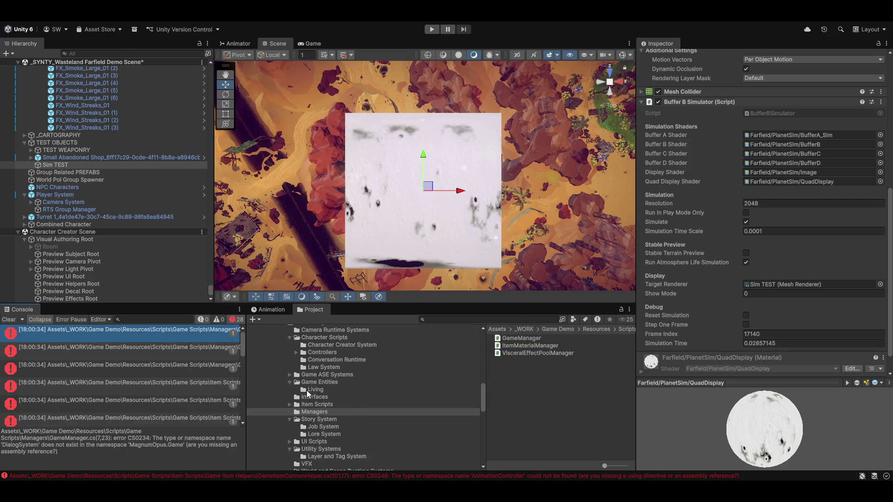
left_click(319, 383)
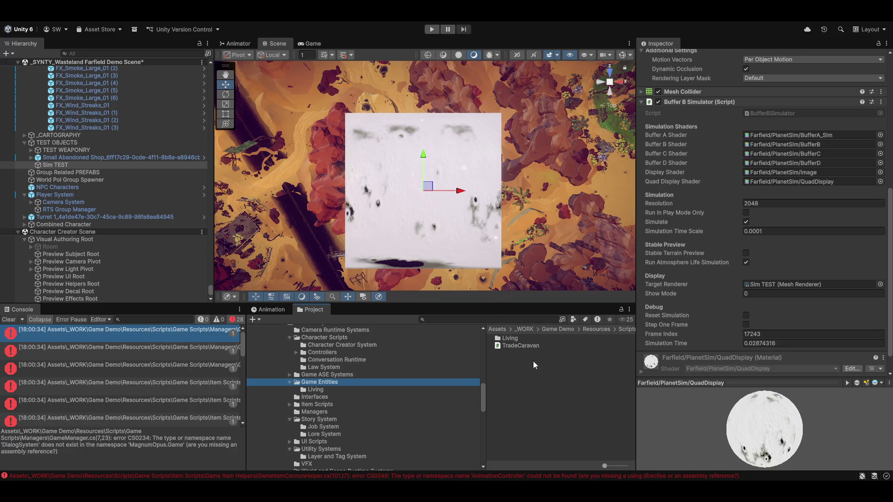
double_click(508, 343)
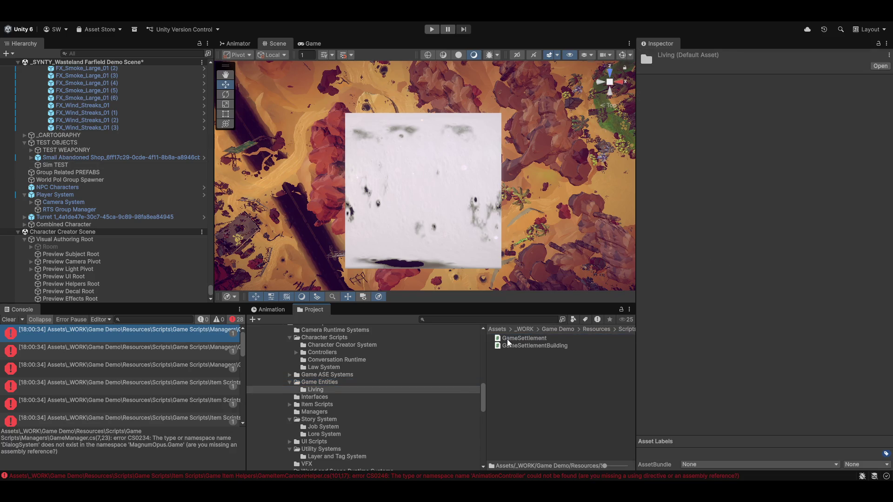
left_click(528, 341)
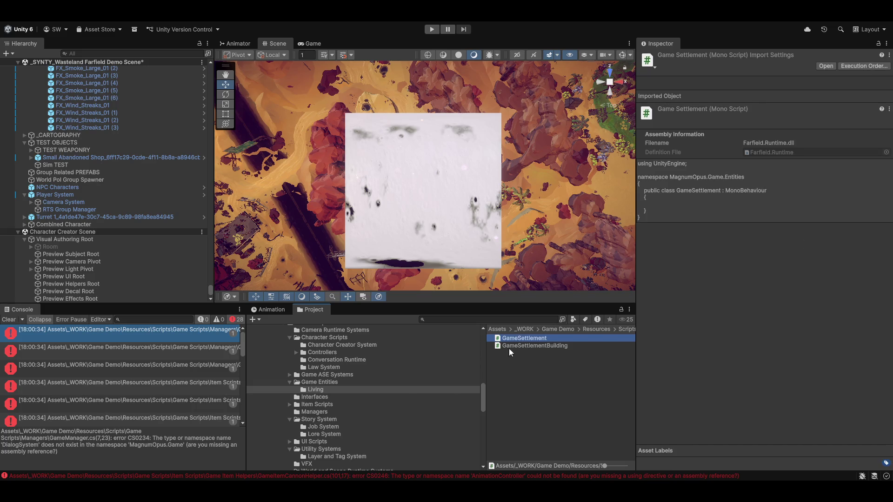
left_click(522, 347)
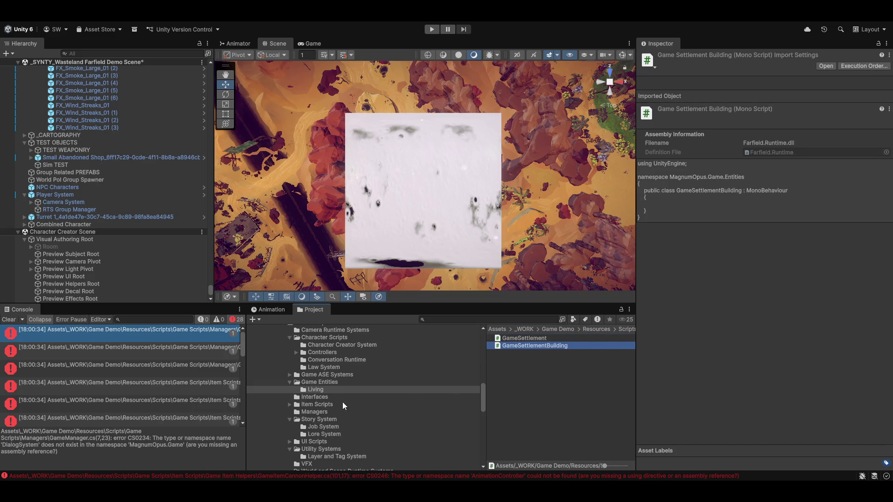
Open the Interfaces folder, which holds only the IDamageable script.
left_click(317, 396)
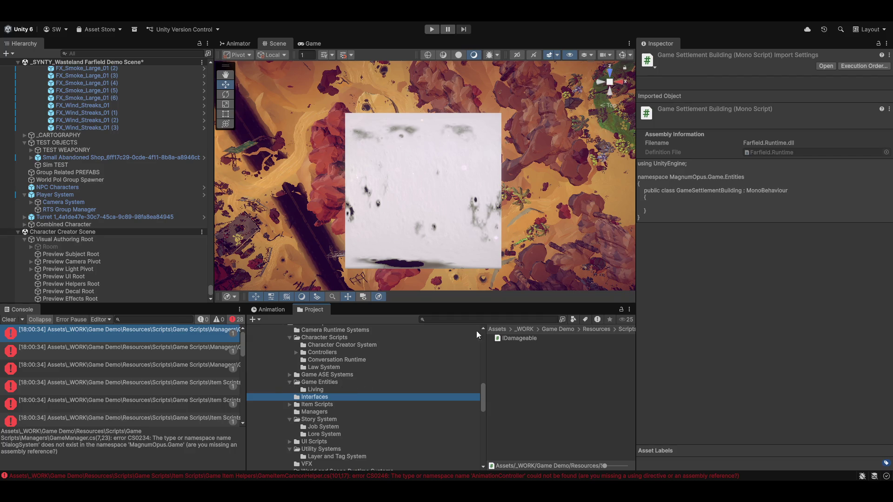
scroll(308, 445, "down", 4)
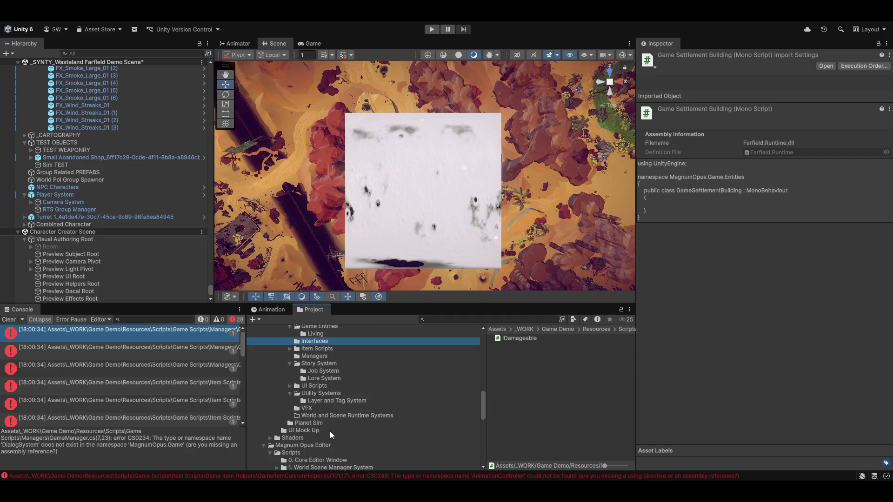
scroll(357, 419, "up", 2)
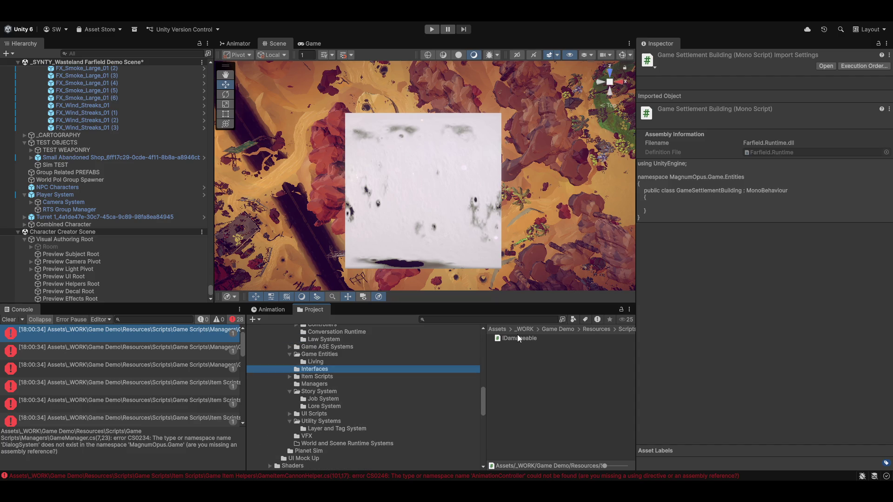
right_click(554, 408)
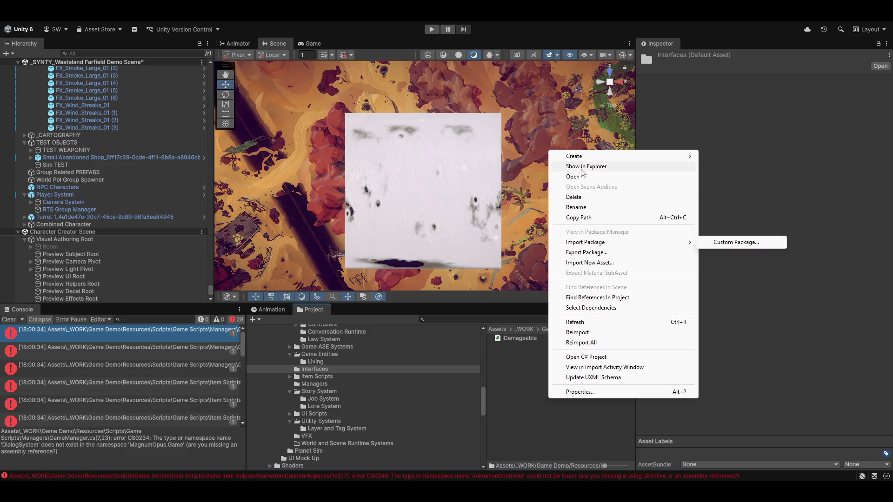
Create an assembly definition in Interfaces named Farfield.Interfaces.Runtime.
mouse_move(586, 162)
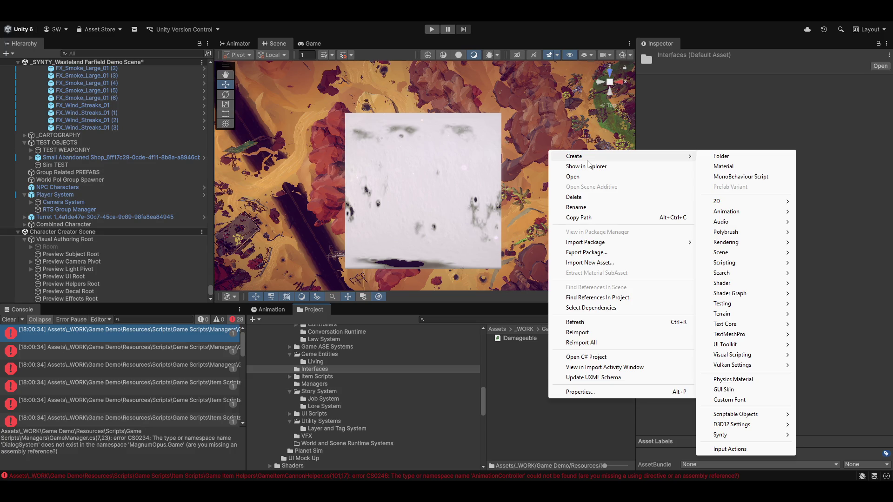
mouse_move(725, 263)
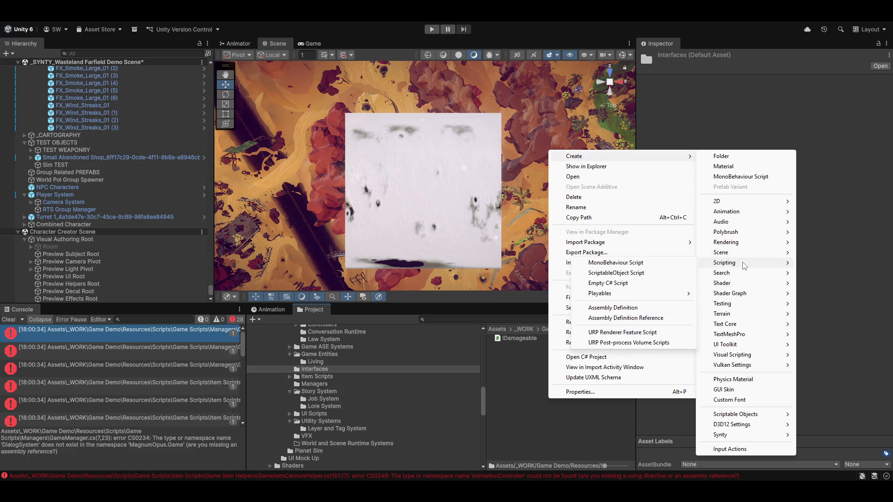
left_click(613, 308)
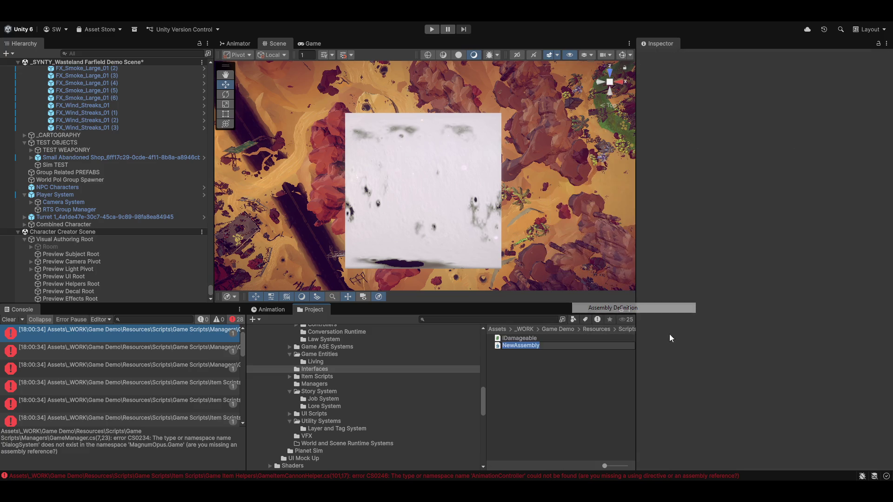
type("Farfield.In")
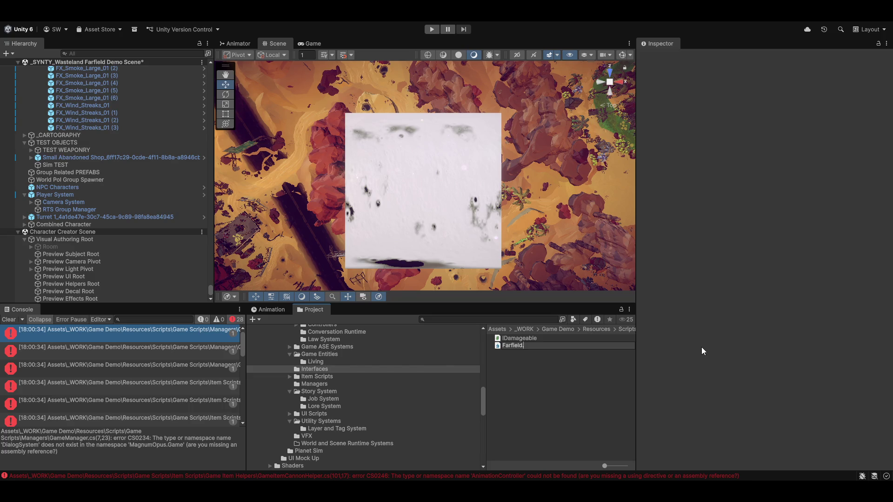
type("terfaces.R")
type("untime")
key("Return")
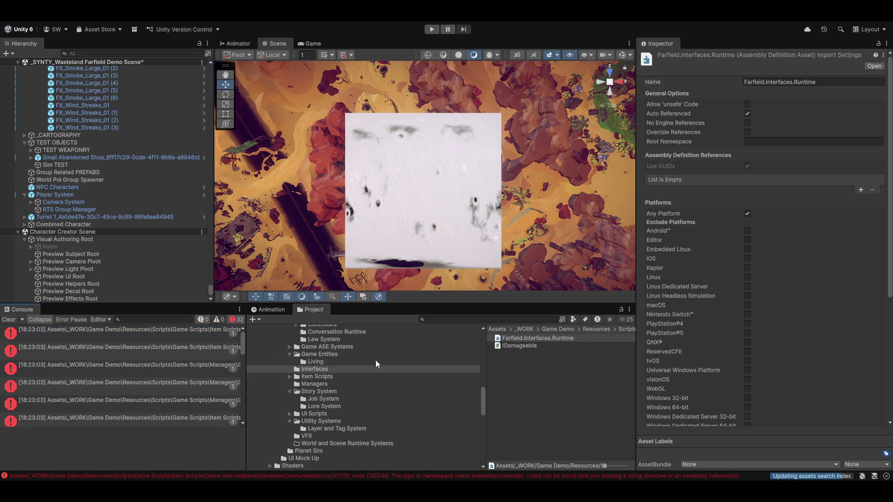
Add Farfield.Runtime as an assembly reference and save the changed settings.
left_click(562, 357)
left_click(554, 339)
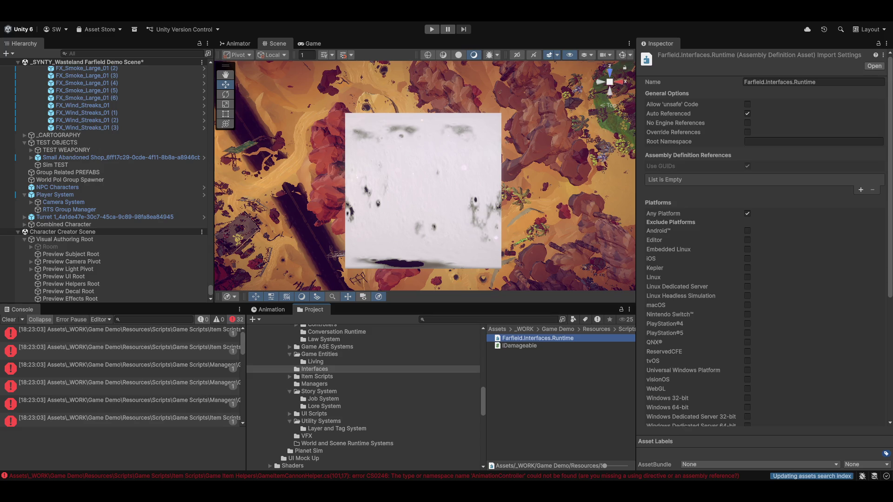
left_click(862, 188)
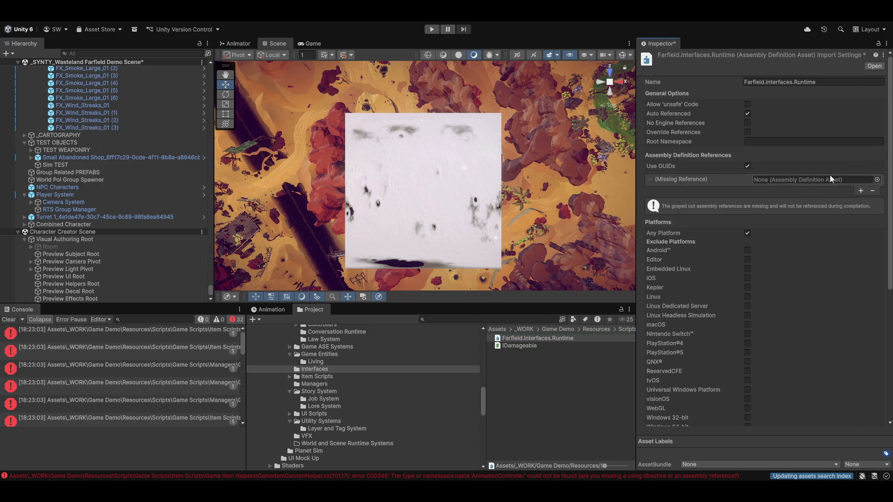
left_click(877, 179)
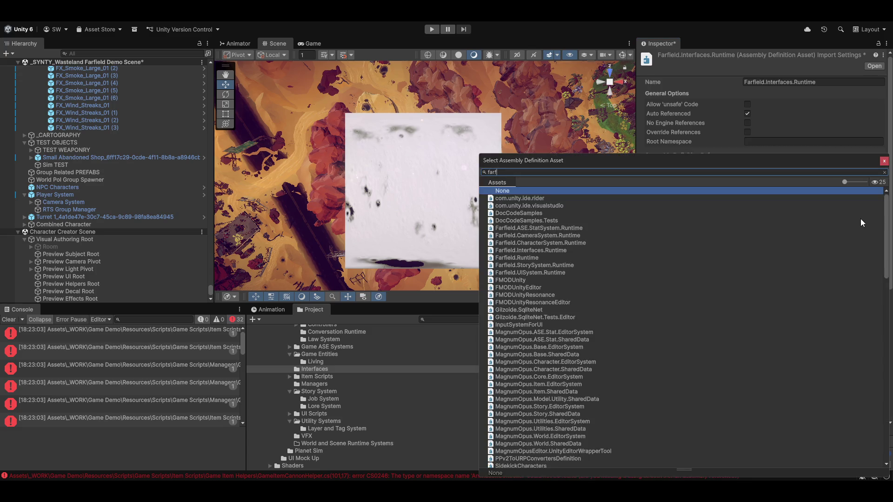
type("fi")
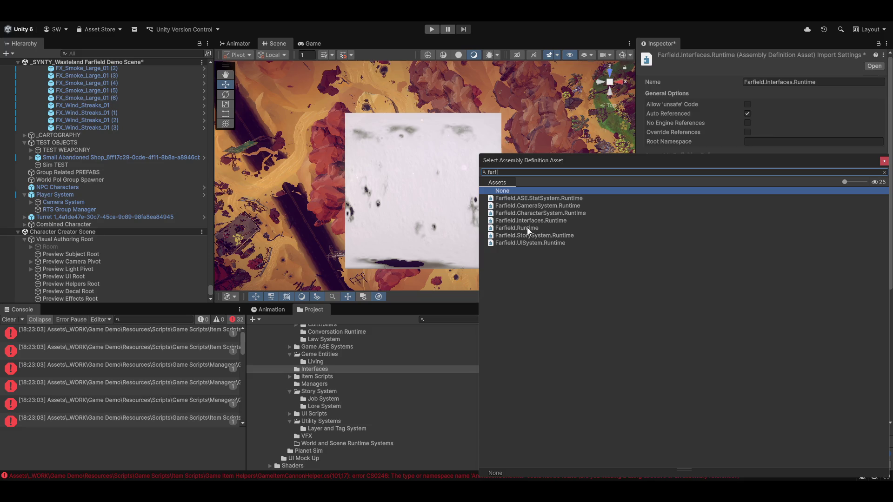
double_click(528, 228)
left_click(597, 391)
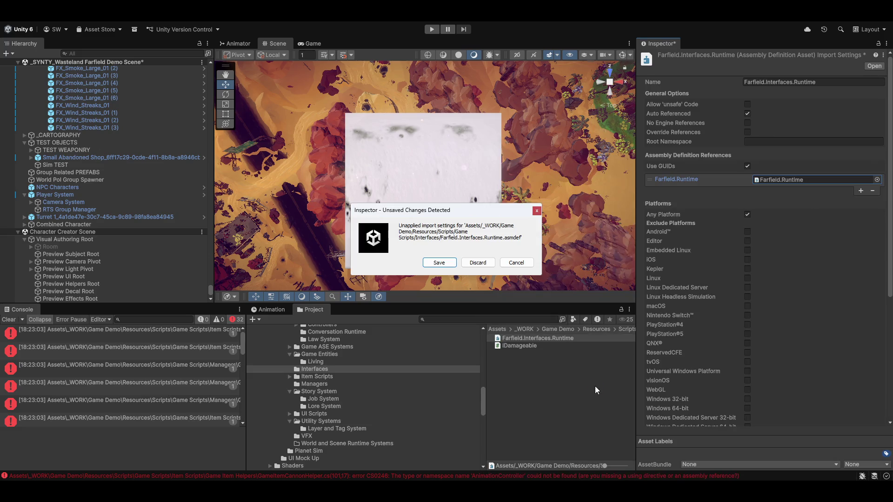
left_click(442, 267)
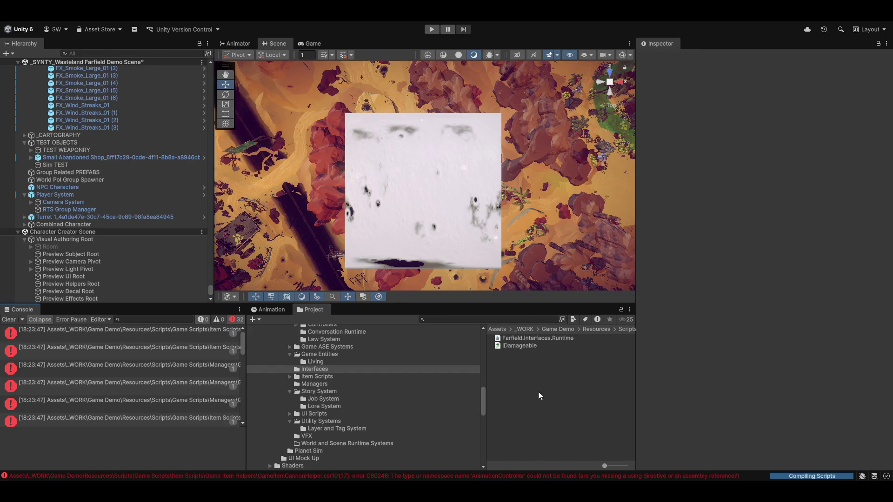
Create an assembly definition named Farfield.ItemSystem.Runtime in the Item Scripts folder.
left_click(326, 378)
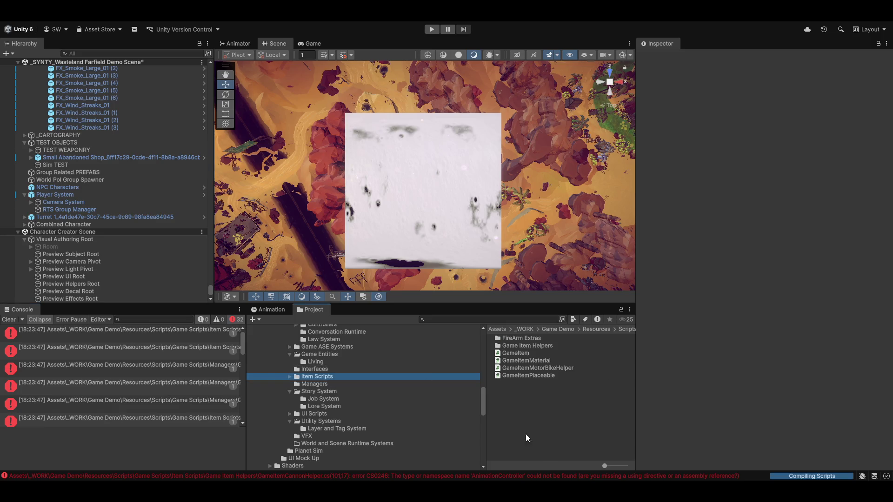
right_click(520, 412)
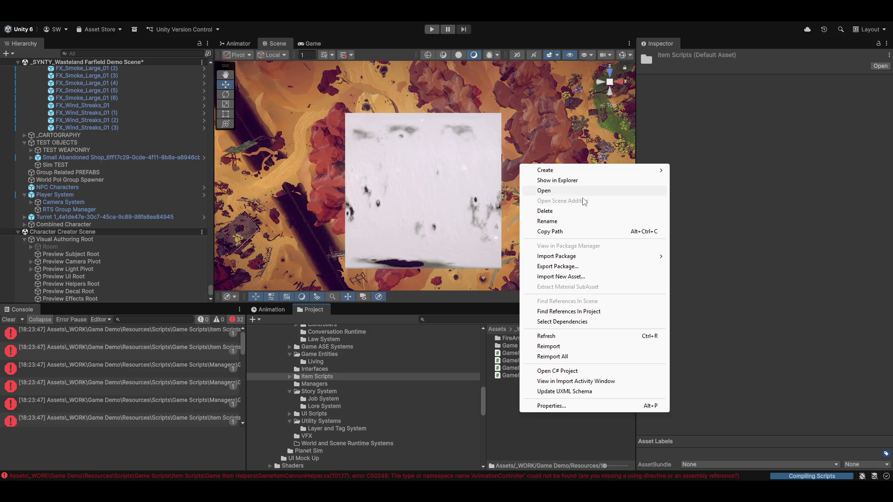
mouse_move(558, 171)
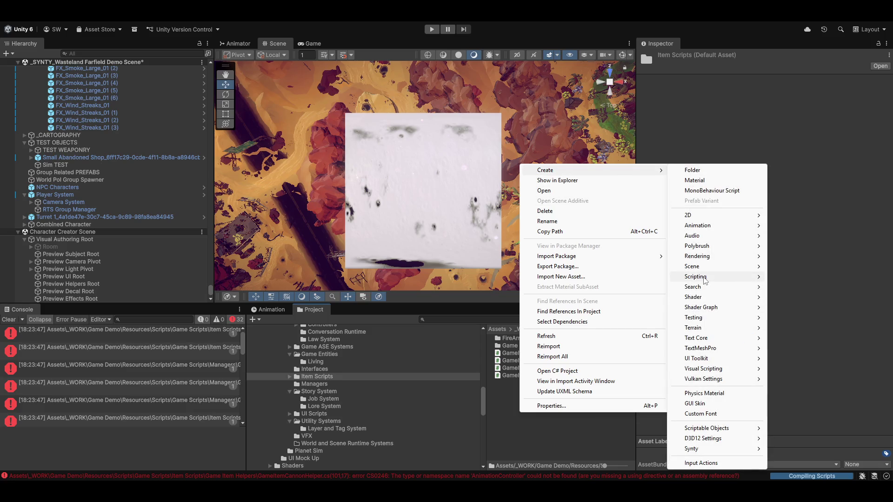
mouse_move(706, 280)
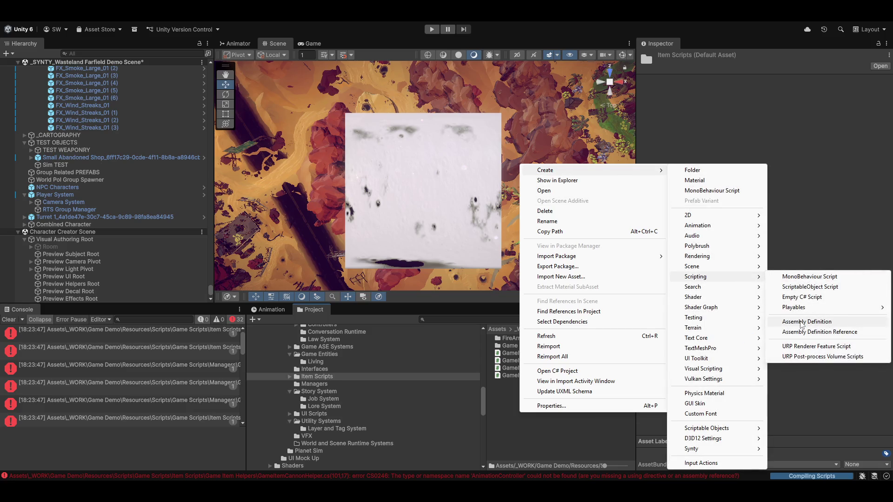
left_click(802, 323)
type("Far")
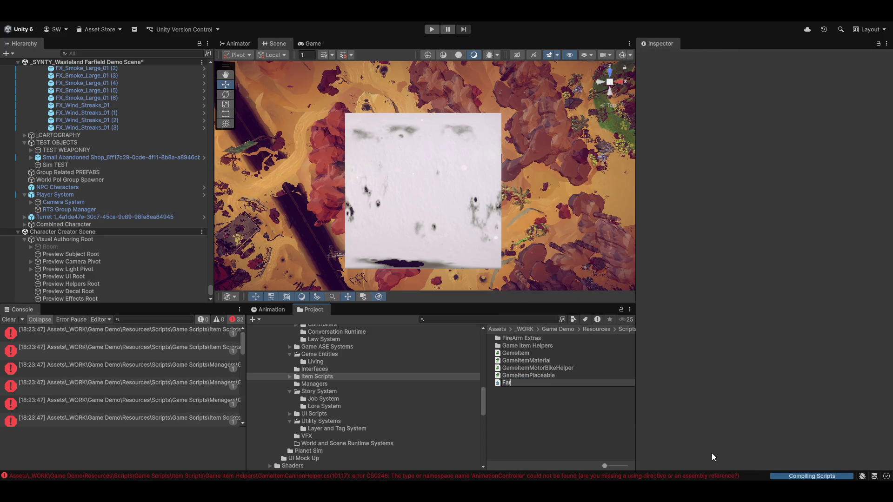
type("field.Item")
type("System")
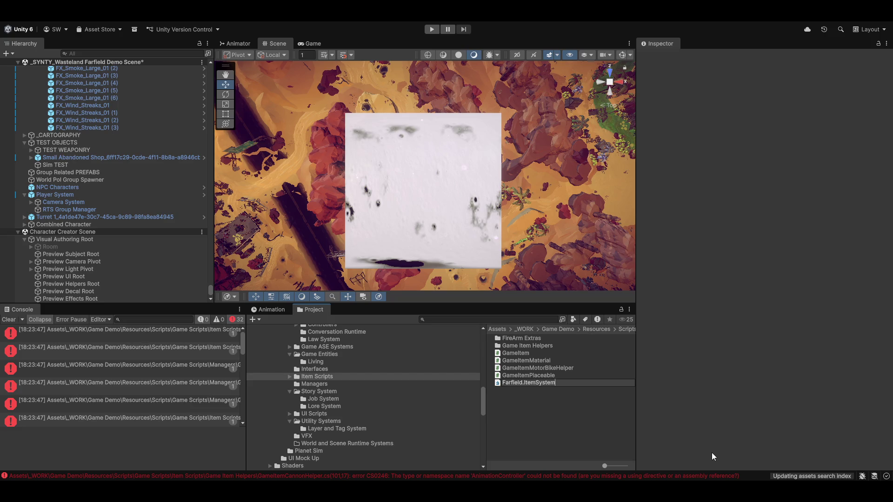
type(".Runtime")
key("BackSpace")
key("Return")
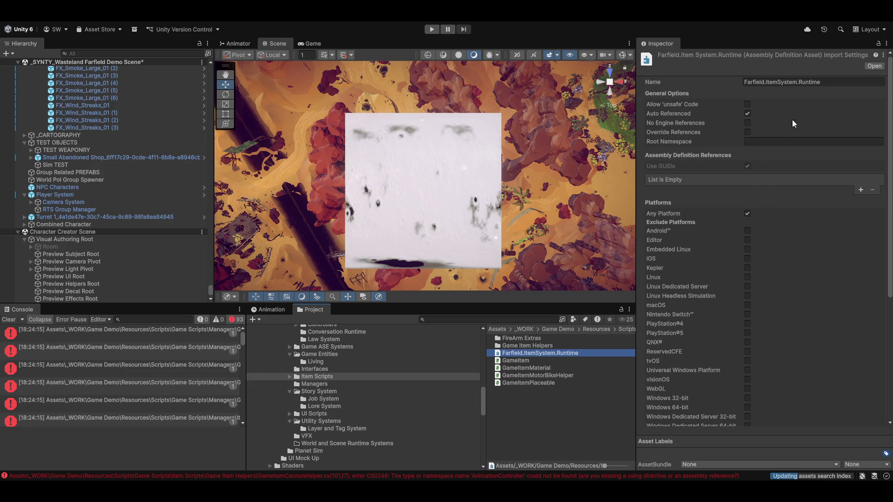
Add a Farfield.Runtime assembly reference and save the changes.
left_click(861, 190)
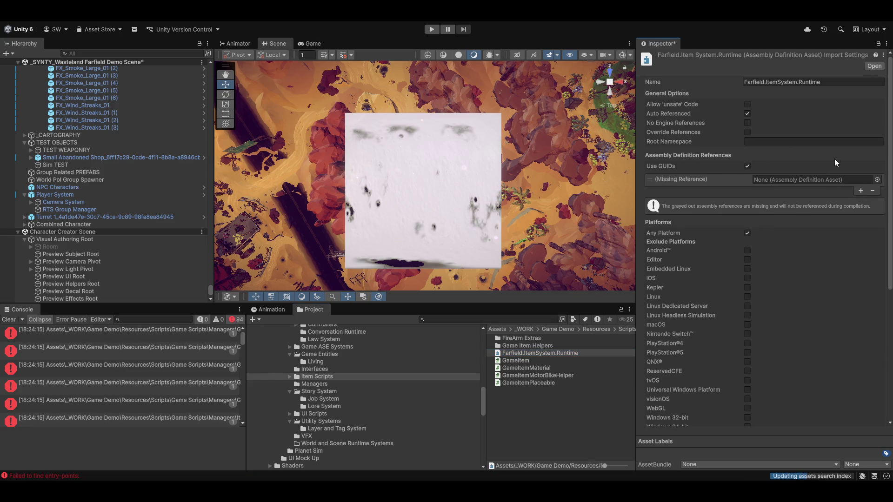
left_click(877, 180)
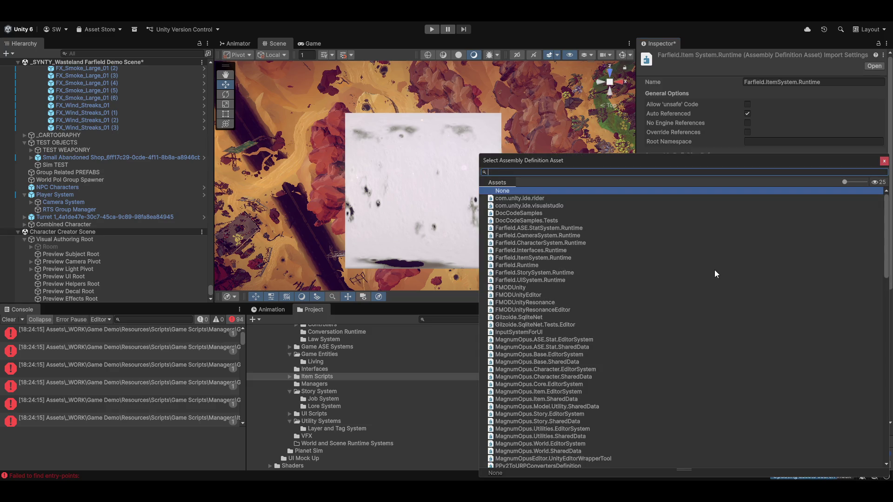
type("farfi")
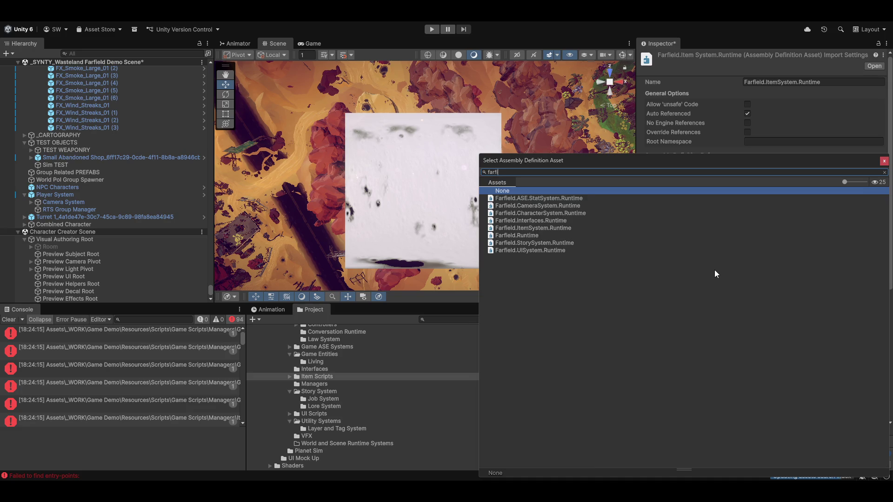
double_click(520, 235)
left_click(561, 420)
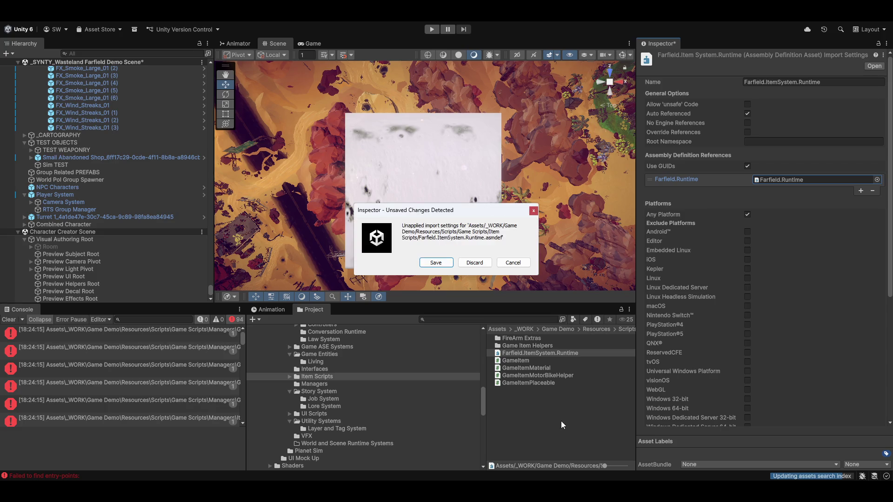
left_click(435, 264)
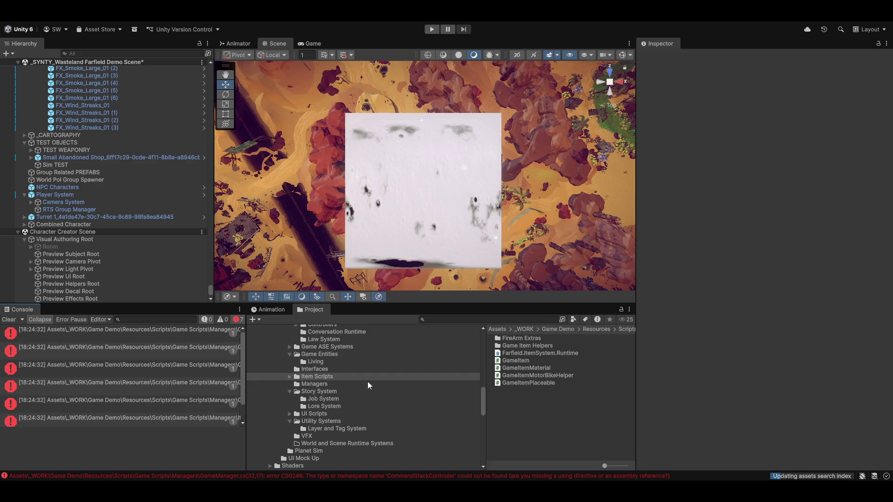
Create an assembly definition named Farfield.Managers.Runtime in the Managers scripts folder.
left_click(313, 384)
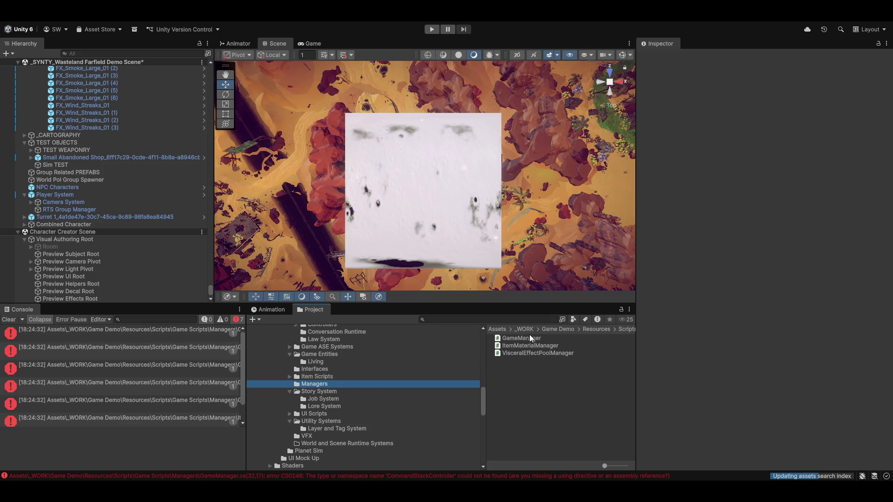
right_click(526, 381)
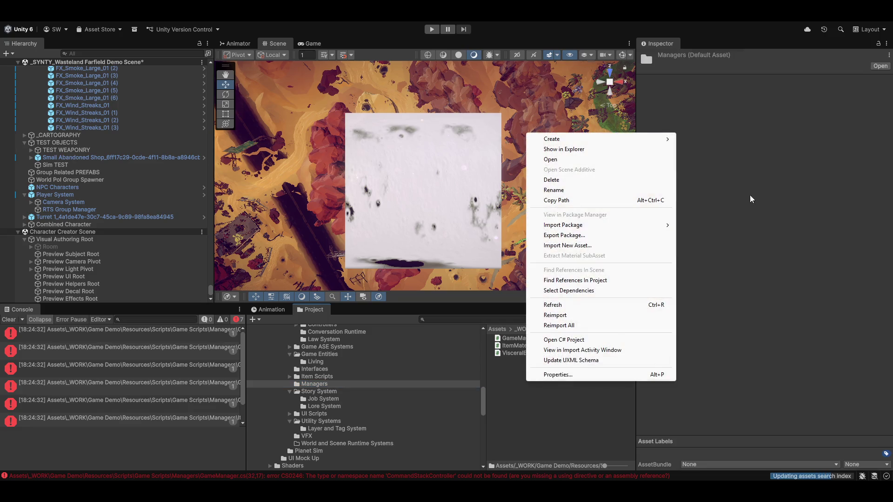
mouse_move(582, 139)
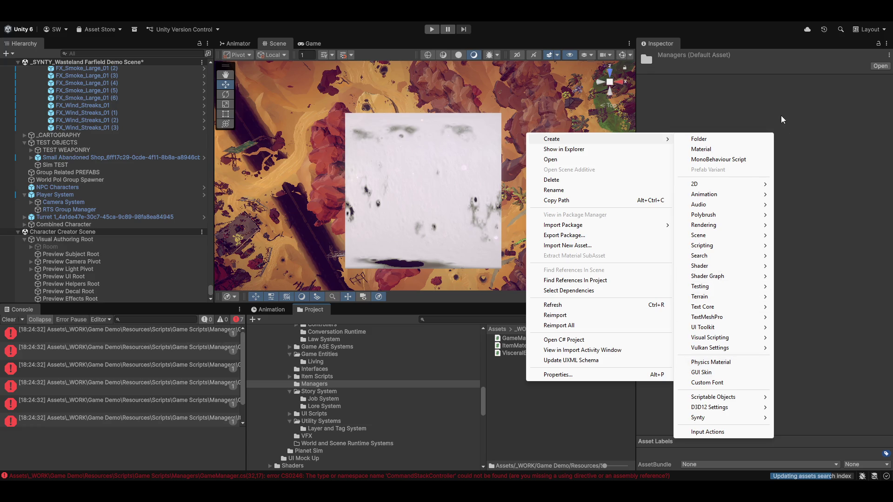
mouse_move(739, 251)
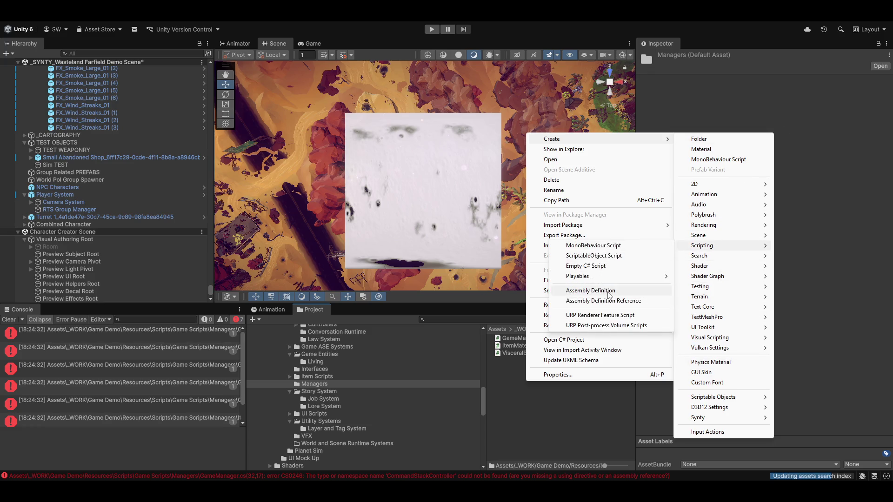
left_click(619, 292)
type("F")
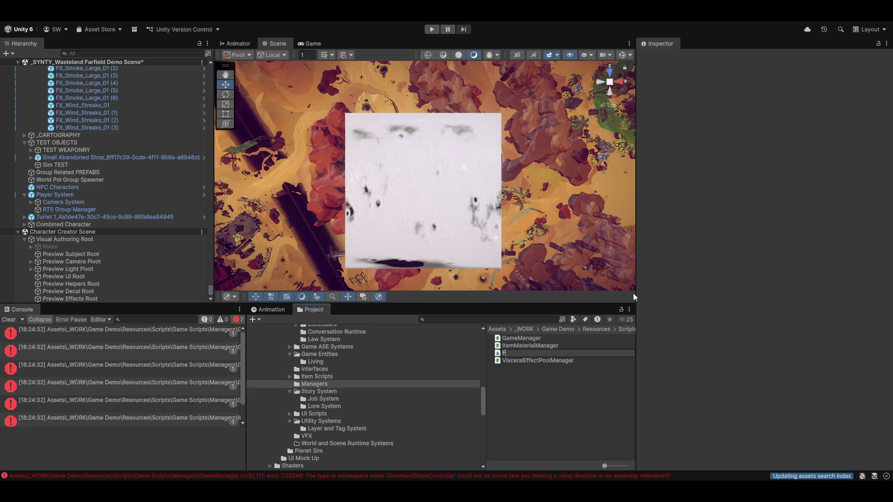
type("arfield.MAnagers")
key("BackSpace")
type("agers")
type(".Runtime")
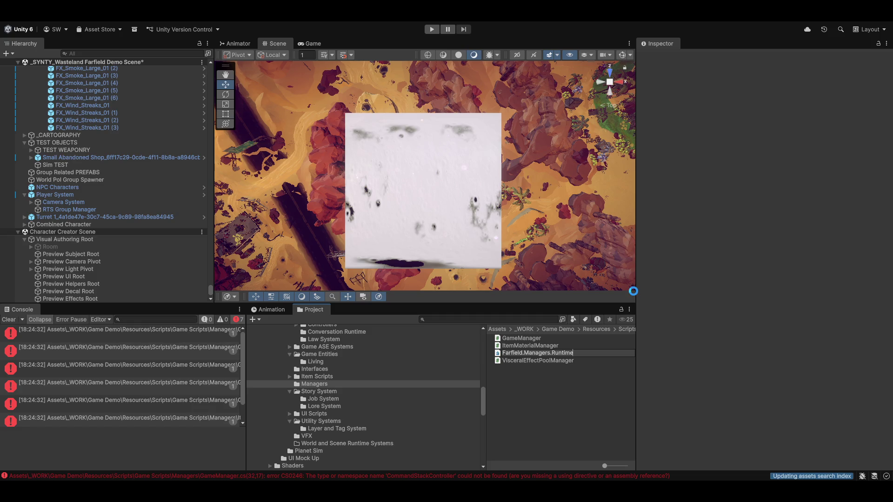
key("Return")
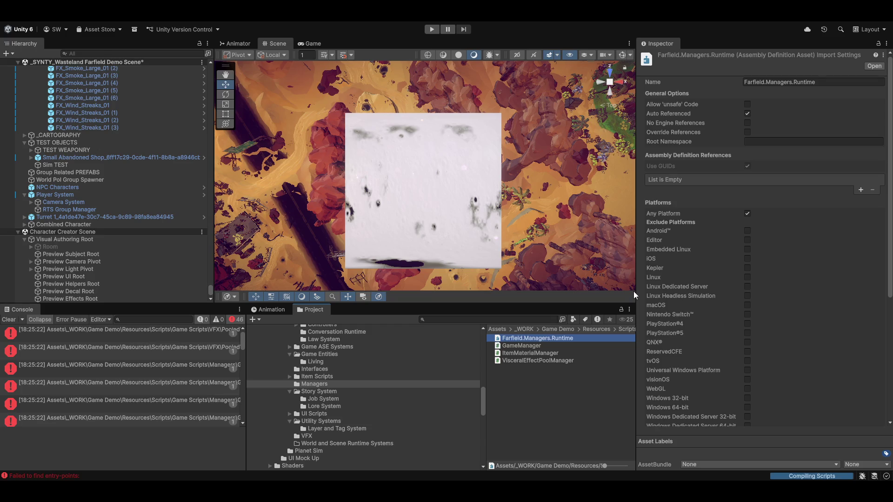
Add Farfield.Runtime as an assembly definition reference and save the change.
left_click(539, 427)
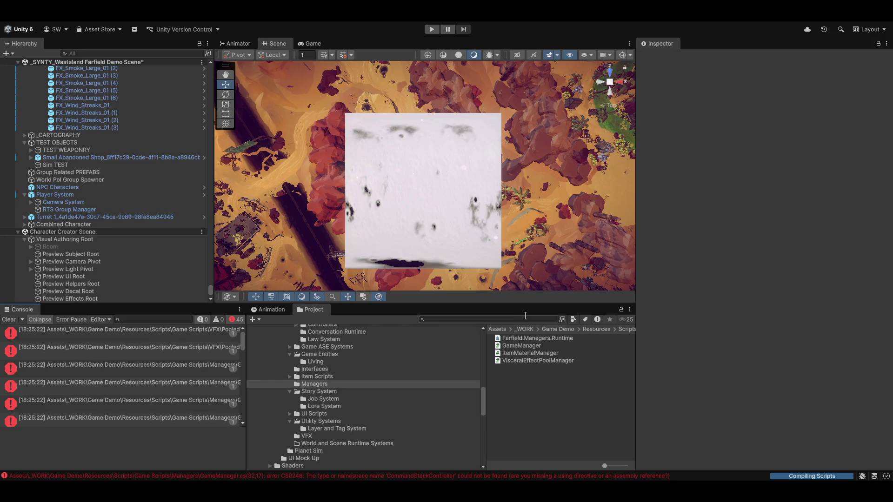
left_click(532, 340)
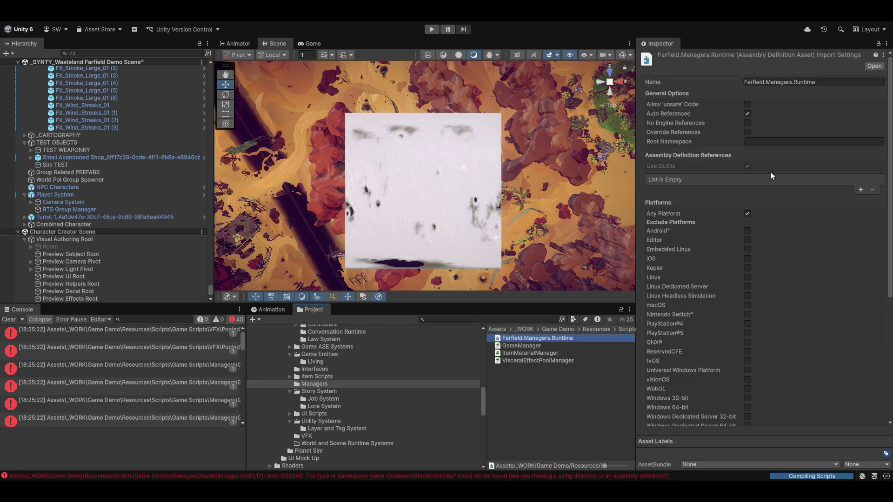
left_click(861, 190)
left_click(881, 183)
type("farfiel")
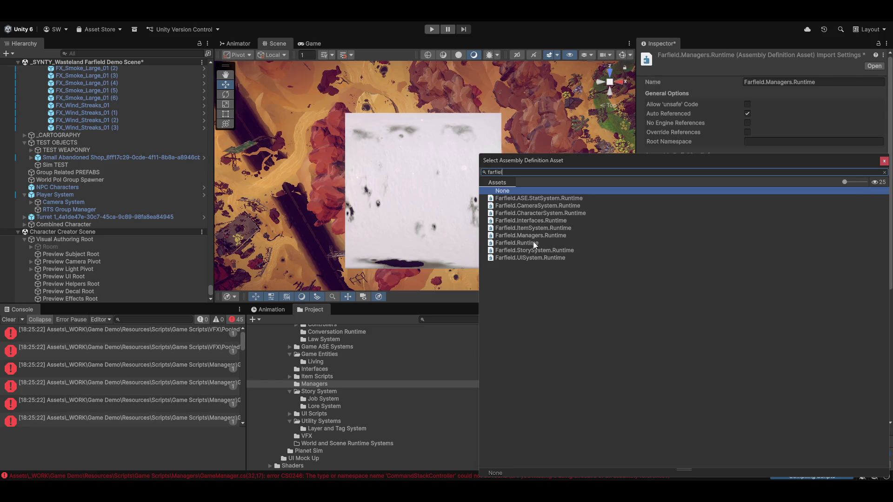
double_click(531, 242)
left_click(575, 378)
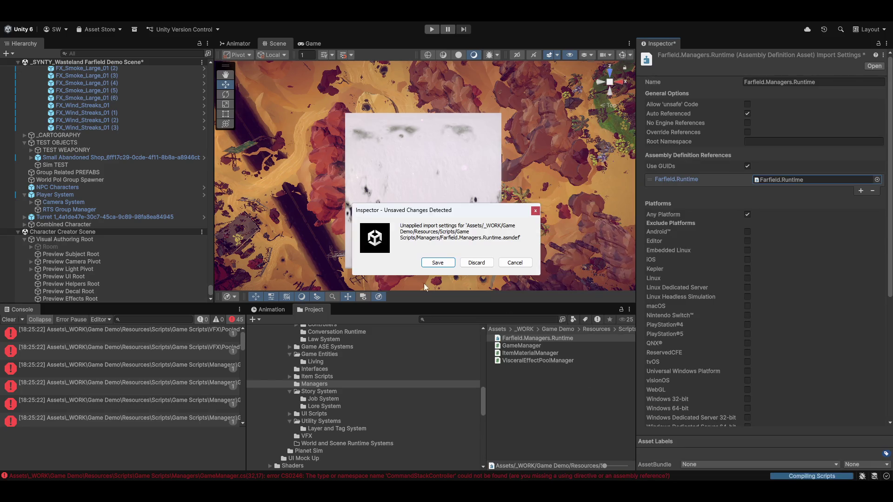
left_click(438, 263)
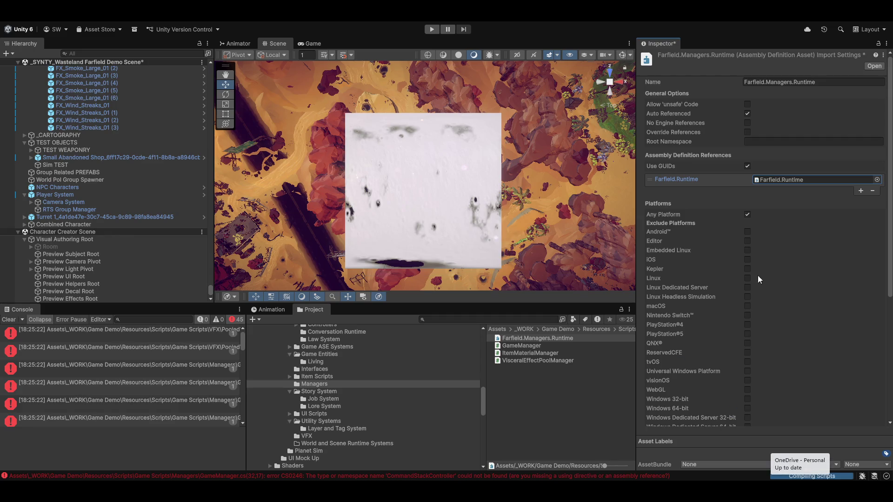
left_click(571, 454)
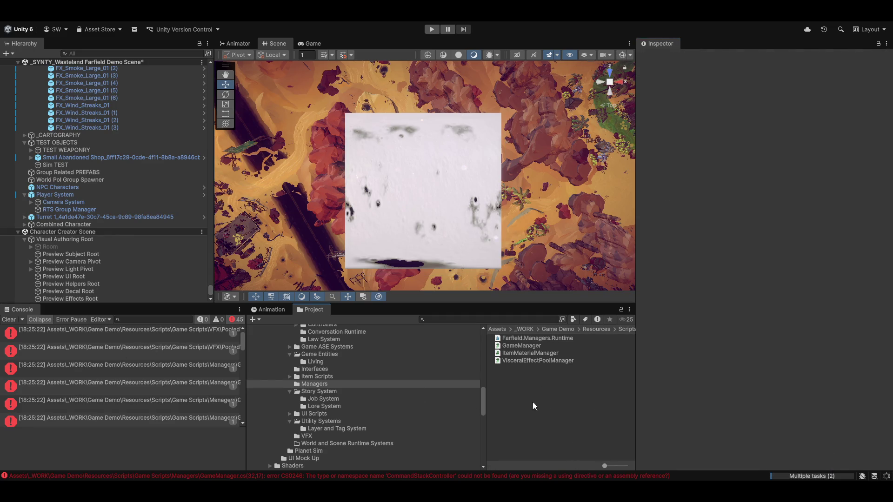
Clear the console, check the remaining error, then select Farfield.StorySystem.Runtime in Story System.
left_click(8, 320)
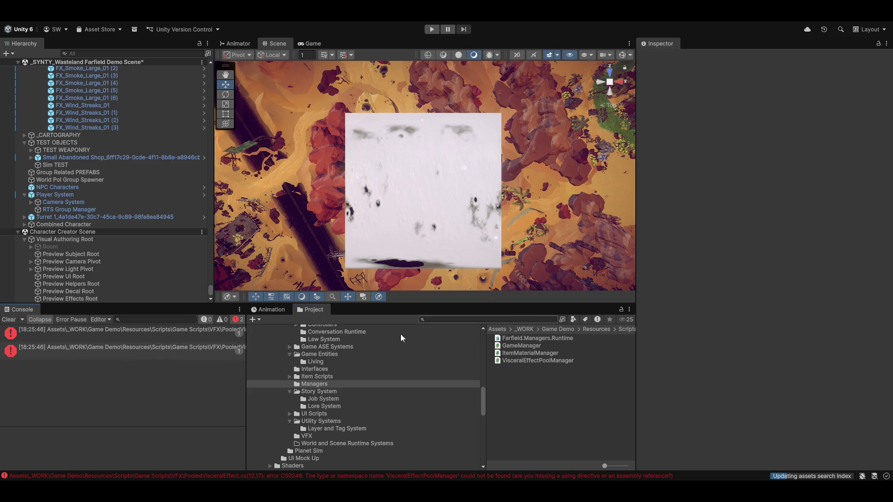
left_click(155, 336)
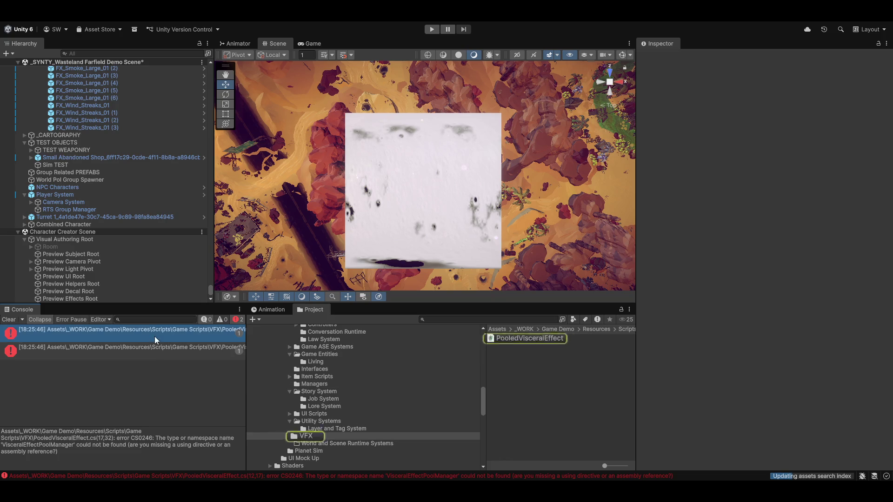
left_click(300, 395)
left_click(522, 355)
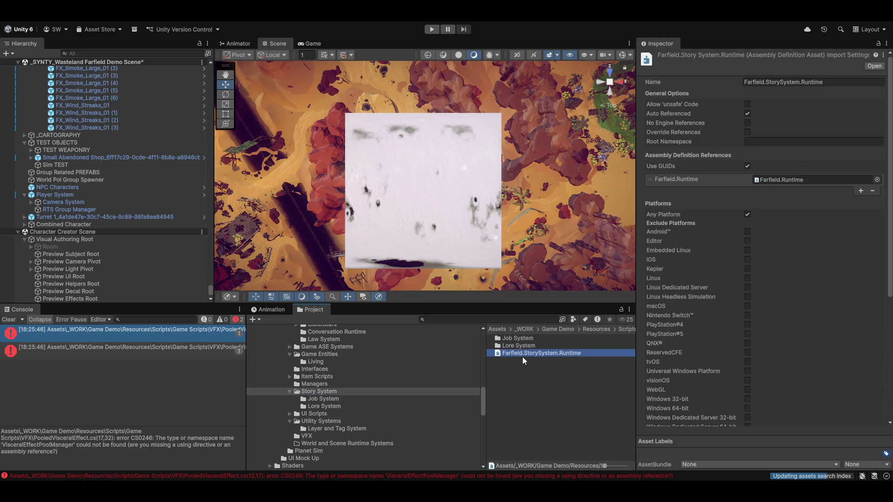
Browse Game Entities and Game ASE Systems to review Farfield.ASE.StatSystem.Runtime, then open UI Scripts.
left_click(297, 356)
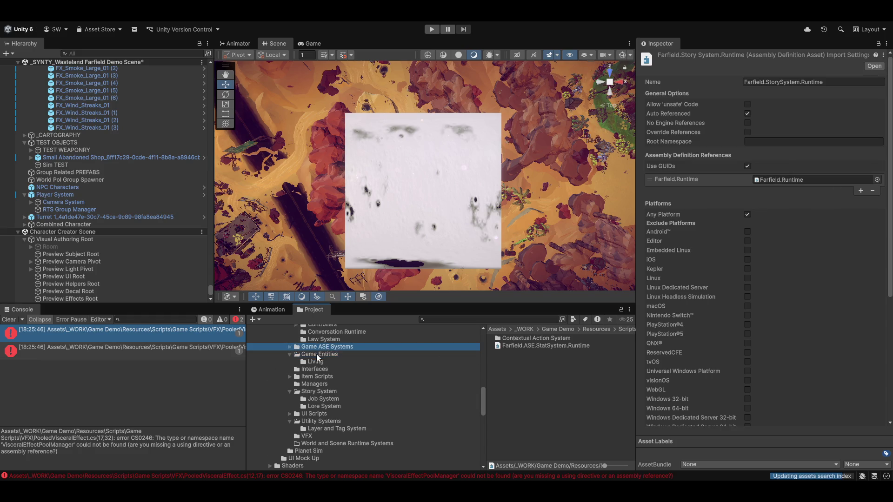
left_click(501, 352)
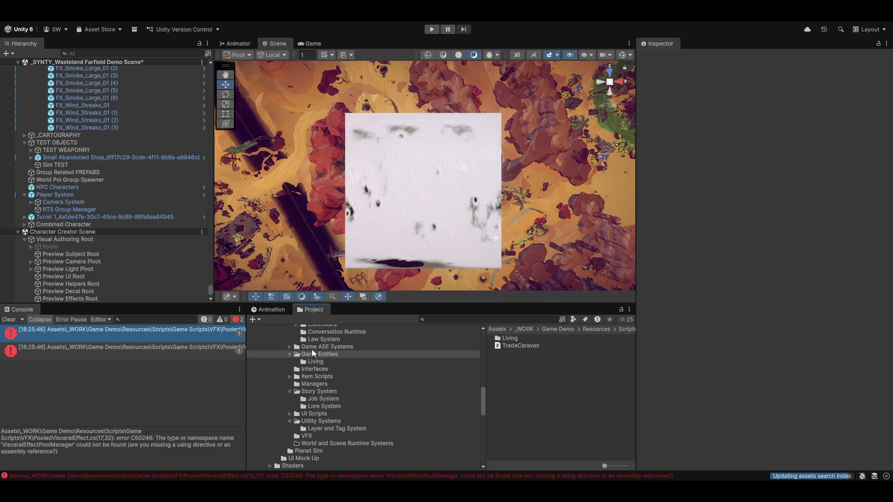
left_click(328, 346)
left_click(567, 346)
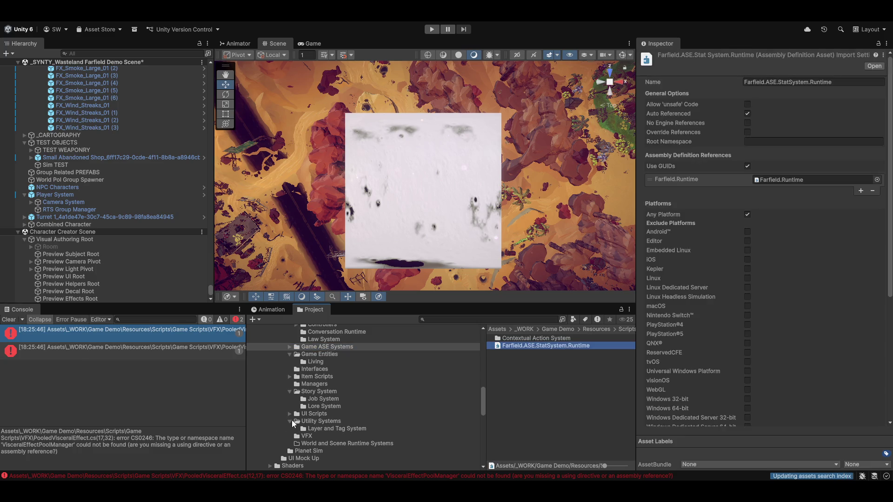
left_click(309, 392)
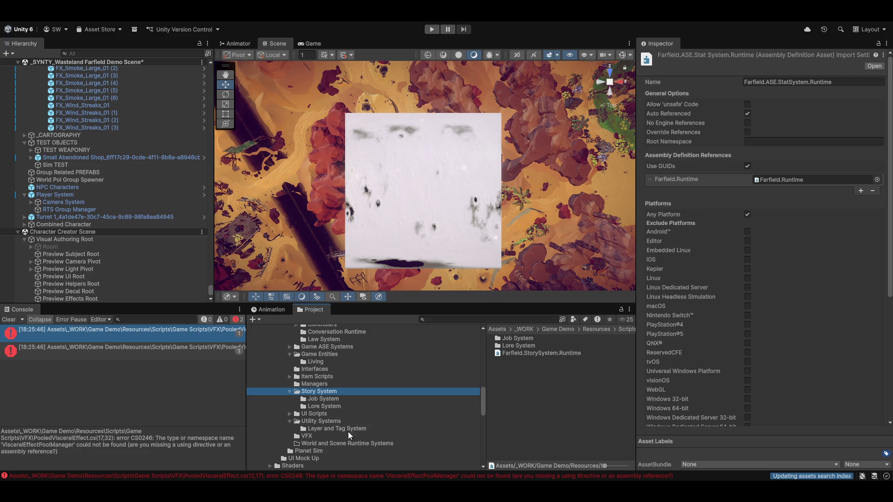
left_click(317, 414)
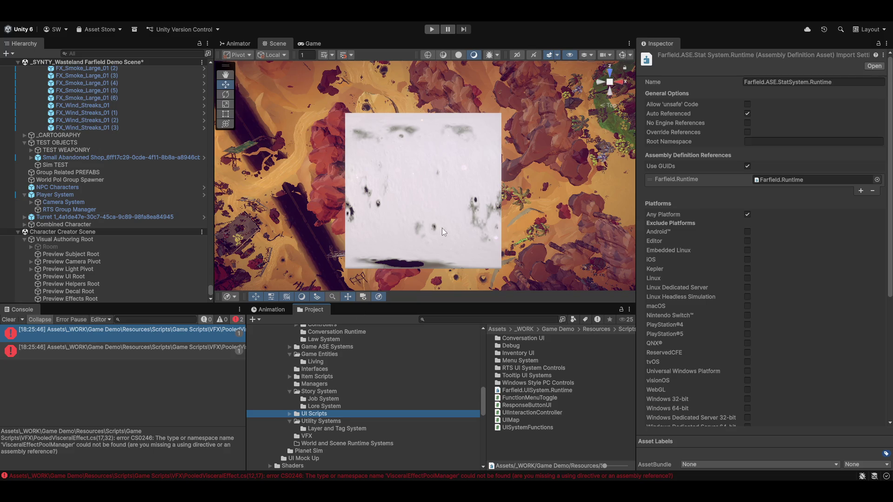
Select the Sim TEST quad to inspect it.
left_click(423, 205)
Scroll the Inspector to the Sim TEST quad's Buffer B Simulator settings.
scroll(387, 231, "up", 5)
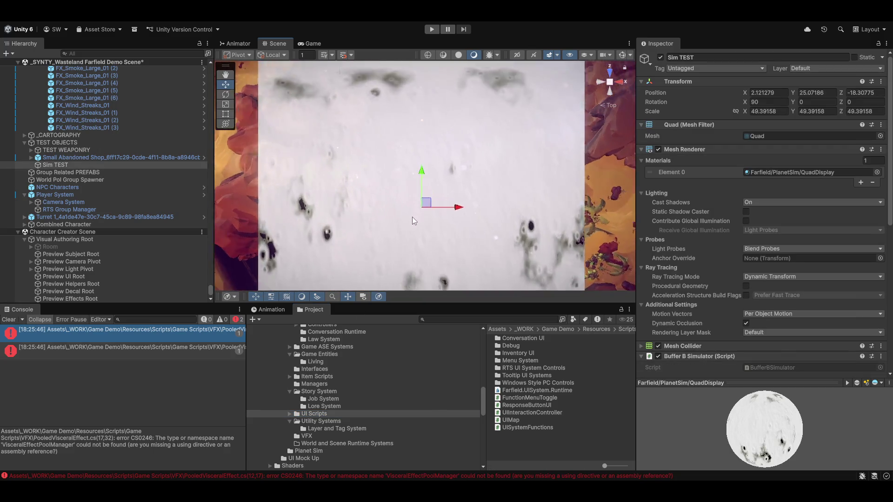
scroll(388, 219, "down", 2)
scroll(685, 220, "down", 5)
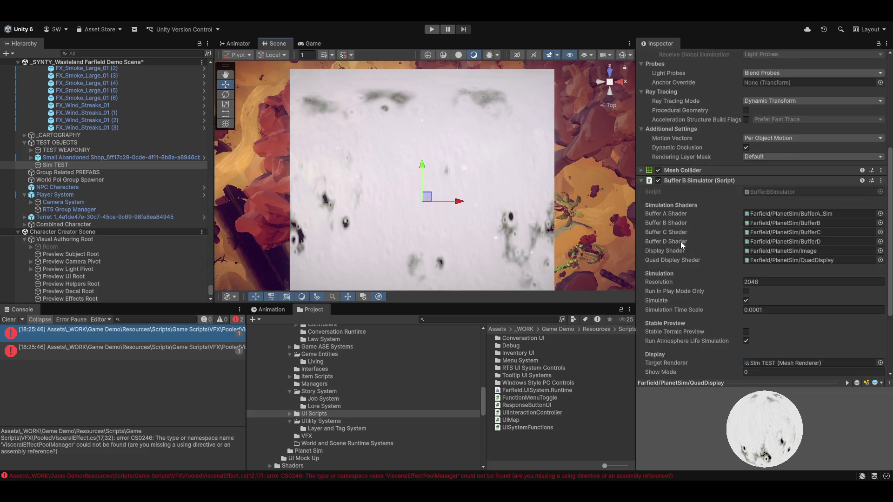
scroll(680, 242, "down", 5)
scroll(469, 186, "up", 2)
scroll(396, 206, "up", 3)
Orbit, zoom and frame the Sim TEST quad to inspect its simulated cratered surface up close.
left_click_drag(319, 172, 436, 183)
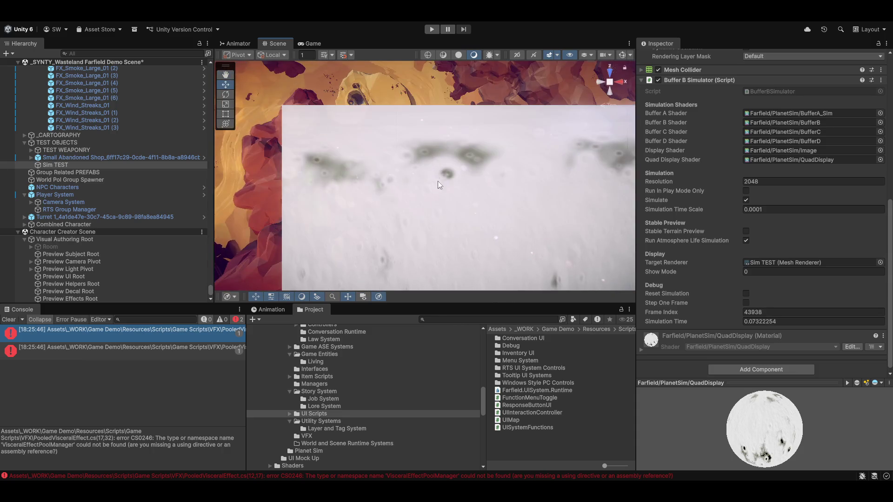
scroll(439, 177, "up", 3)
scroll(377, 210, "up", 1)
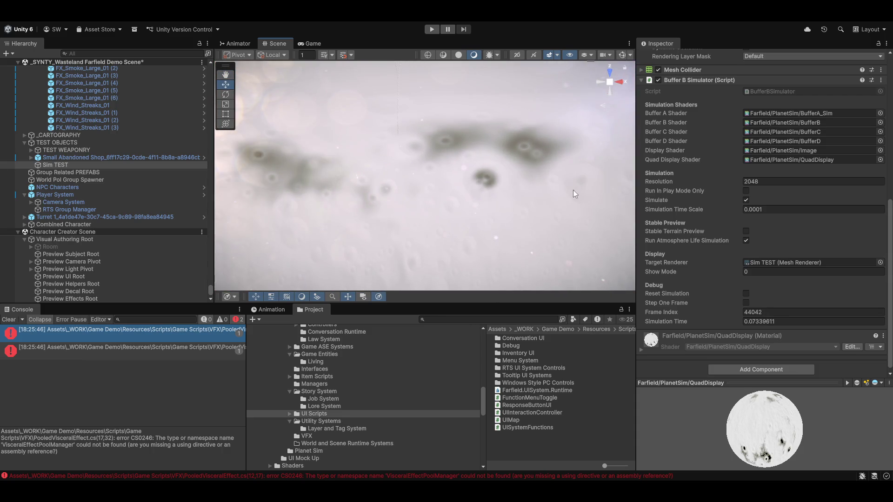
left_click_drag(580, 193, 451, 246)
scroll(406, 222, "up", 4)
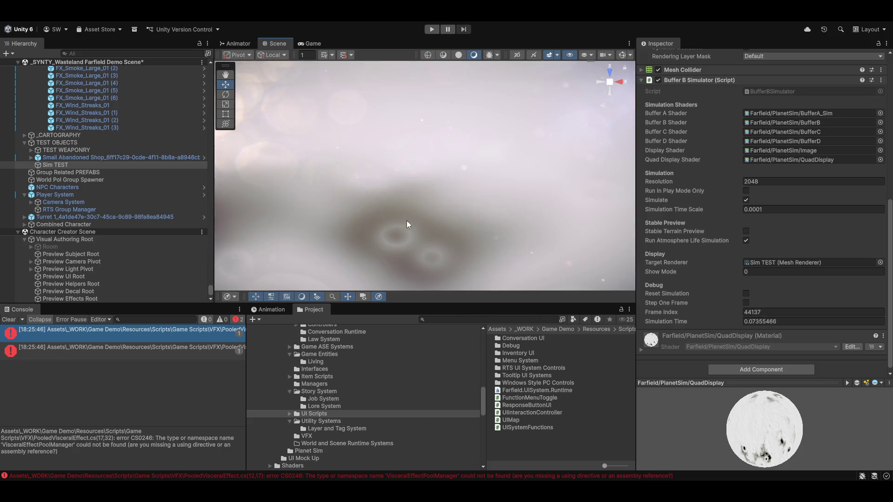
left_click_drag(428, 209, 476, 149)
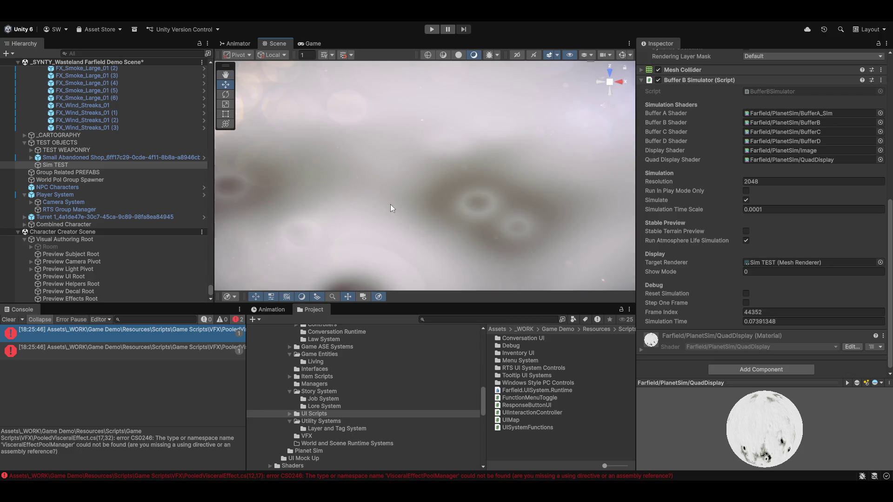
left_click_drag(422, 204, 445, 182)
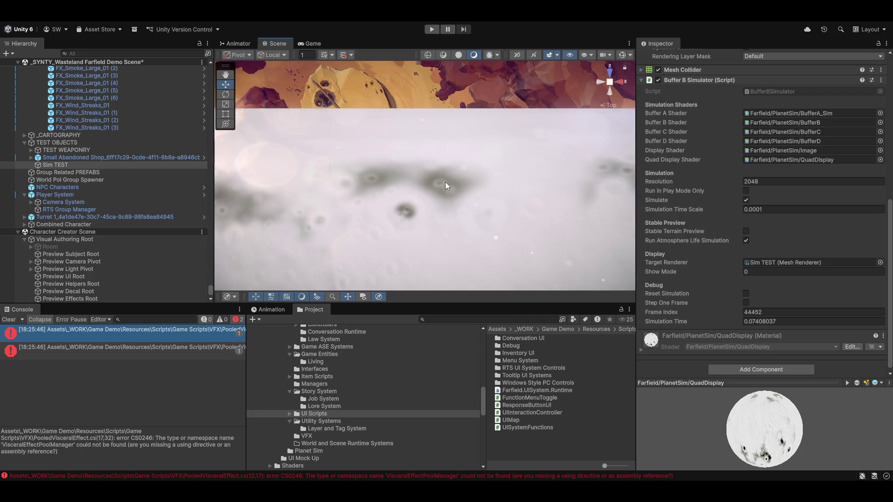
key("f")
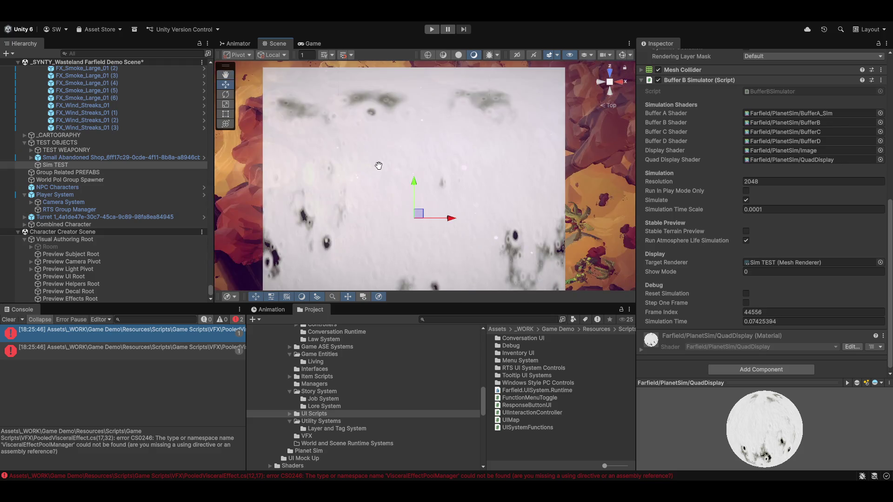
key("Down")
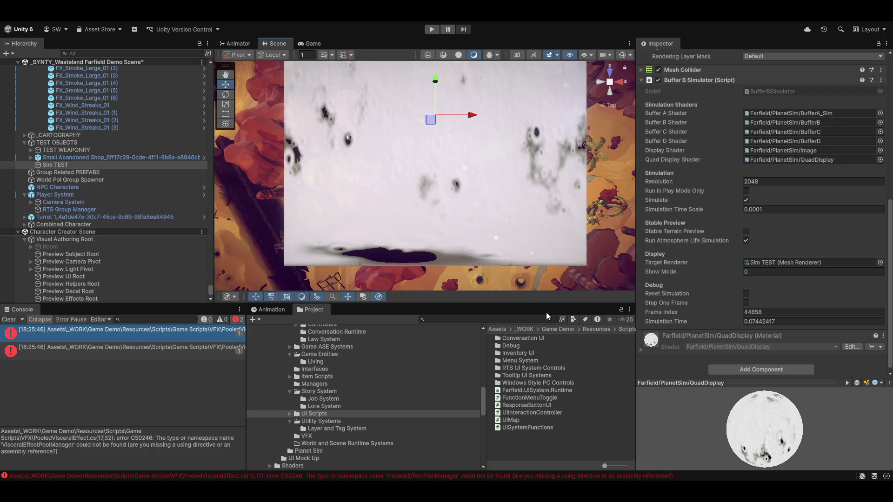
left_click(104, 335)
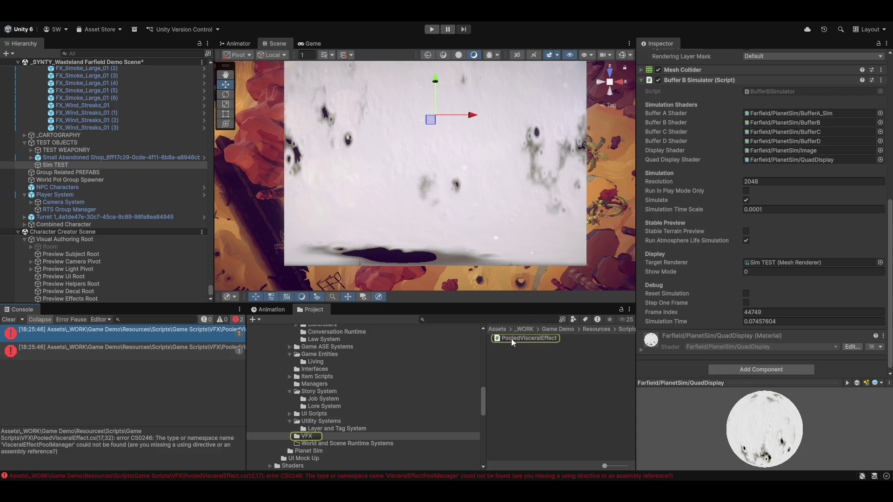
Rename the VFX scripts folder to VFX System and reload the solution in Visual Studio.
left_click(326, 422)
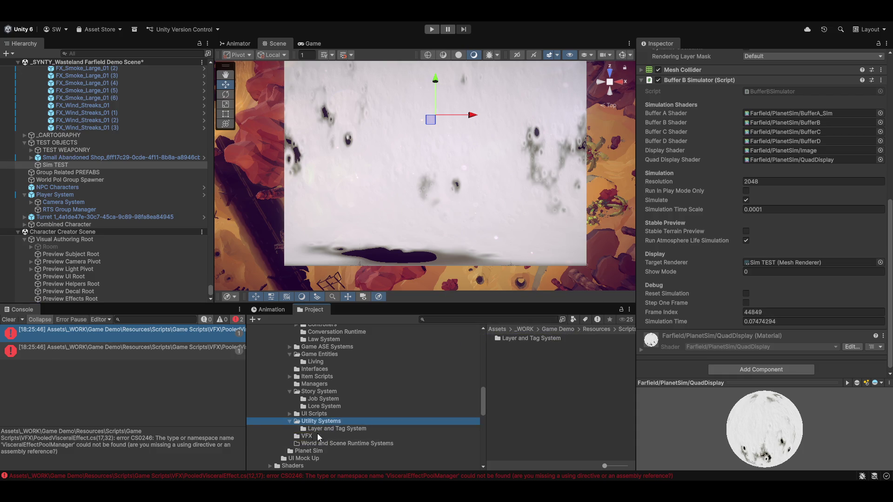
left_click(290, 421)
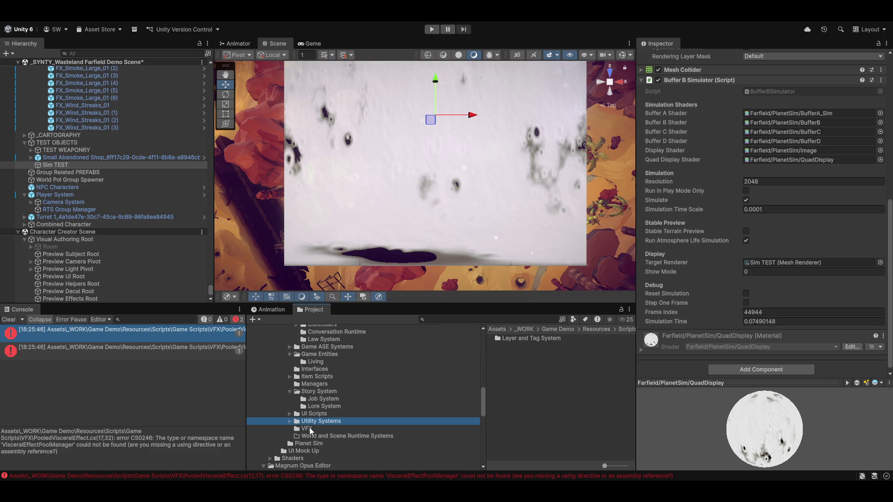
left_click(306, 429)
key("F2")
type("System")
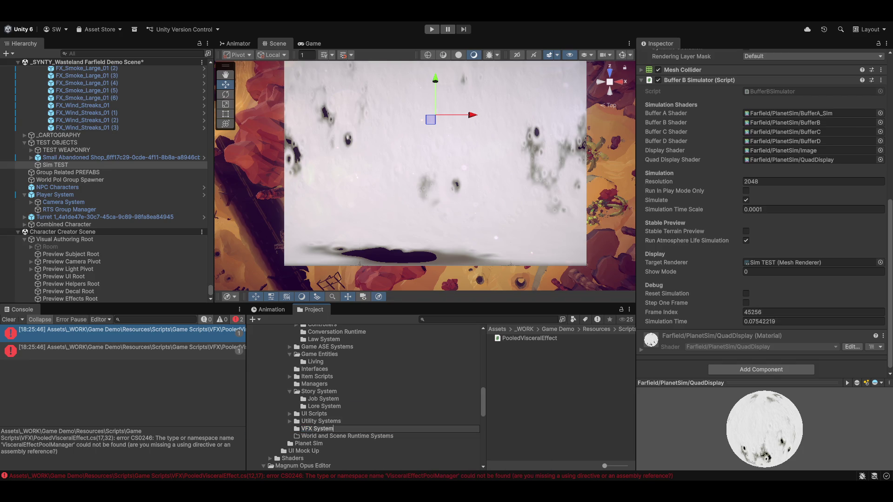
key("Return")
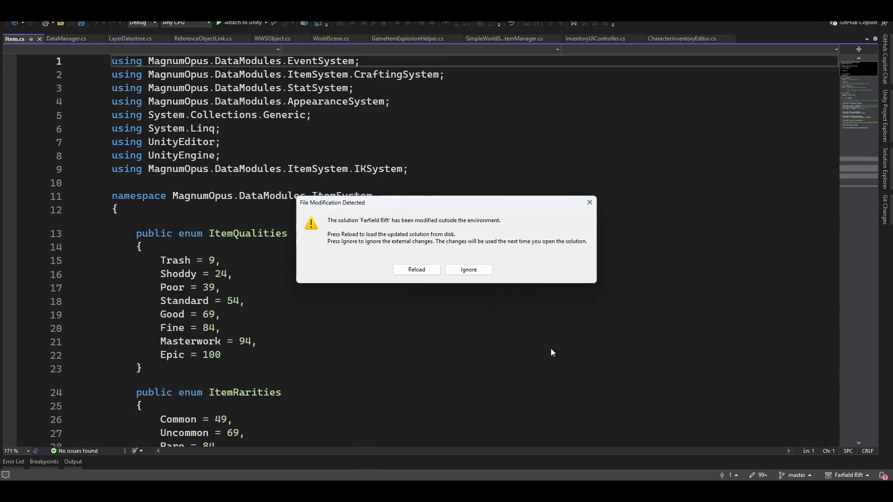
left_click(417, 269)
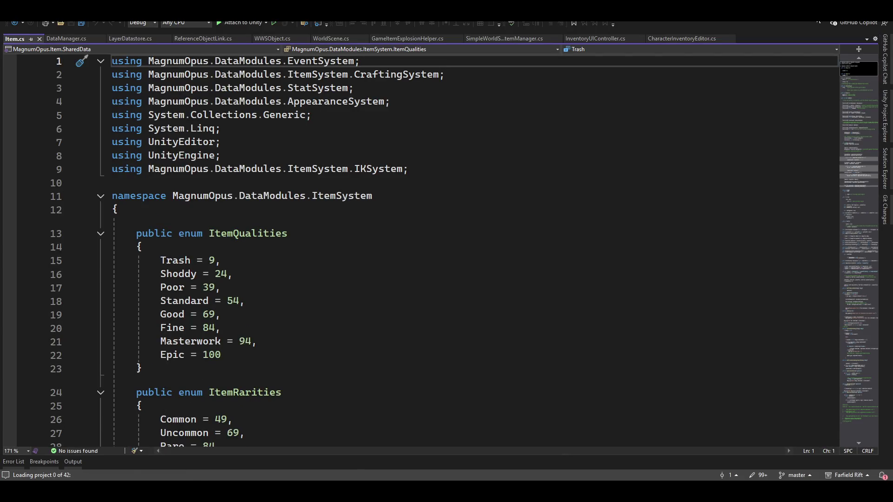
key("alt+Tab")
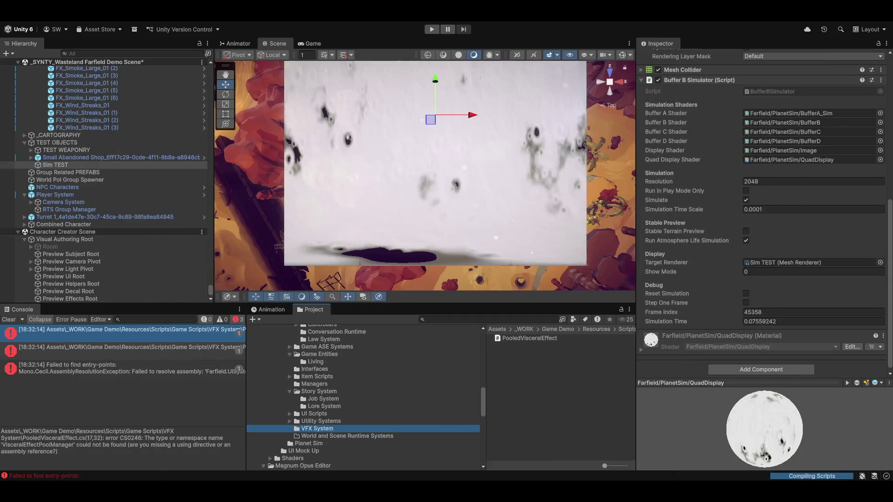
Create a Farfield.VFXSystem.Runtime assembly definition inside the VFX System scripts folder.
right_click(532, 400)
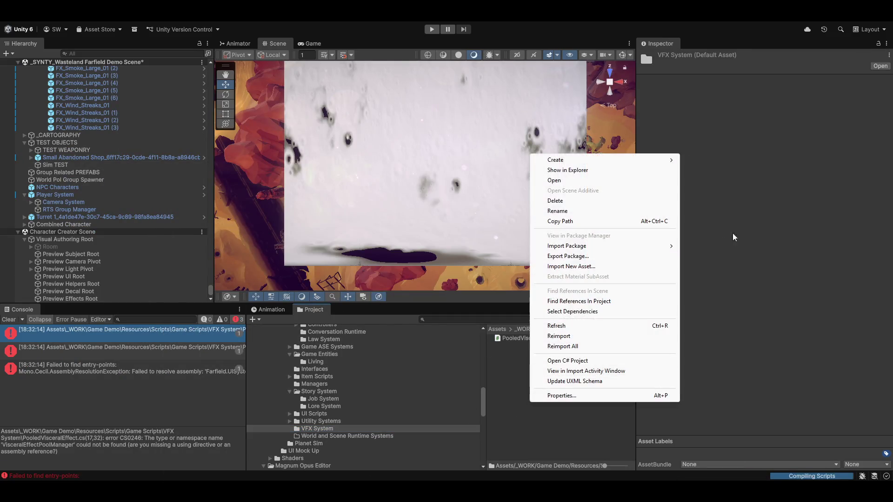
mouse_move(564, 165)
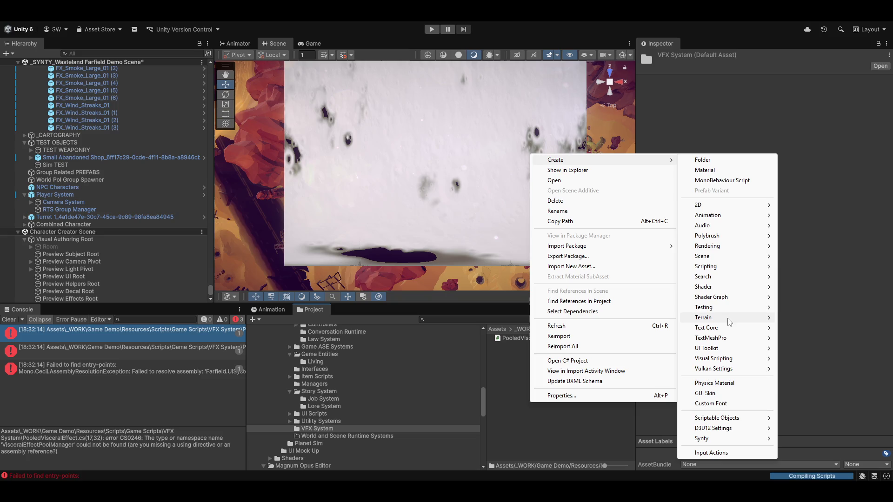
mouse_move(700, 331)
mouse_move(724, 206)
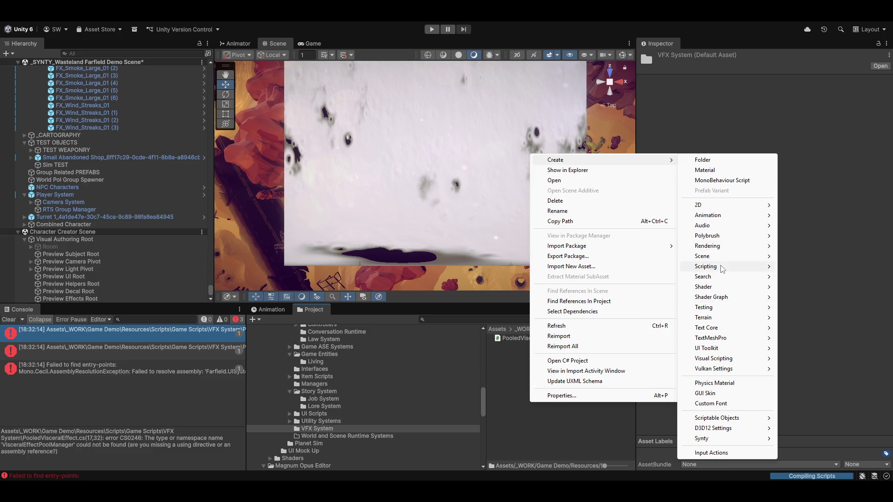
mouse_move(724, 267)
left_click(626, 313)
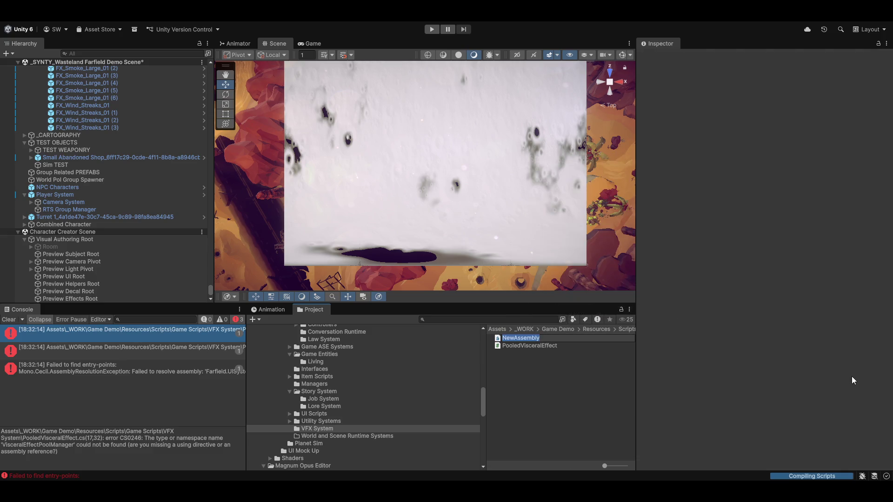
type("Farfield")
type(".VFX")
type("System")
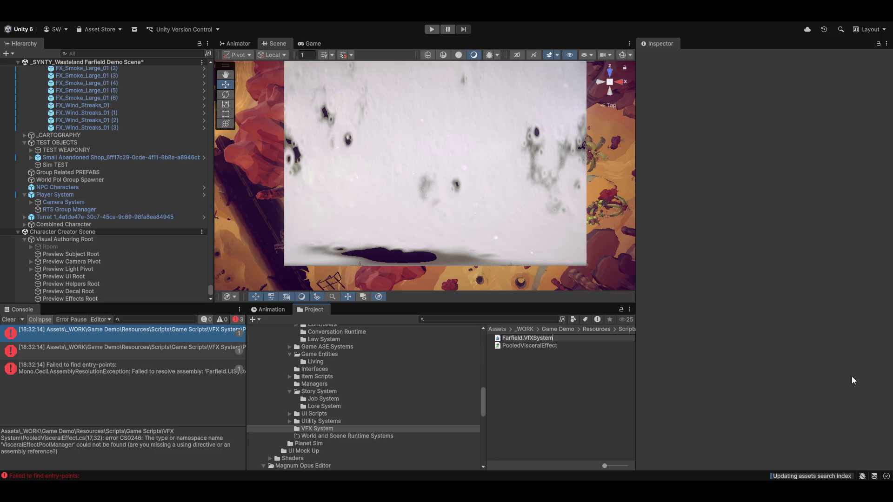
type(".Runtime")
key("Return")
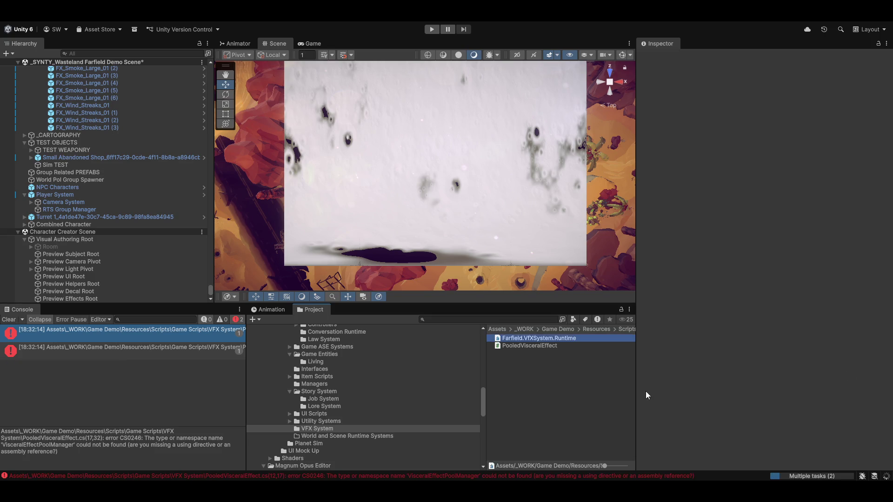
left_click(577, 409)
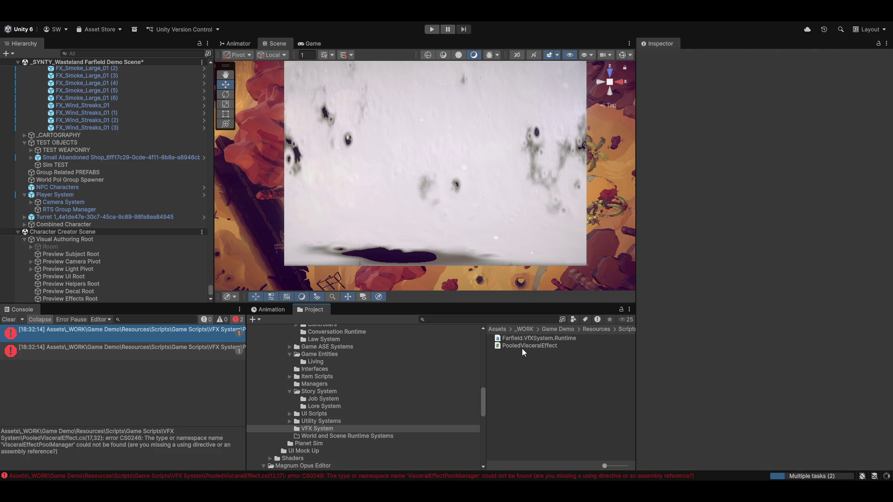
Add Farfield.Runtime to Farfield.VFXSystem.Runtime's assembly references and save.
left_click(514, 339)
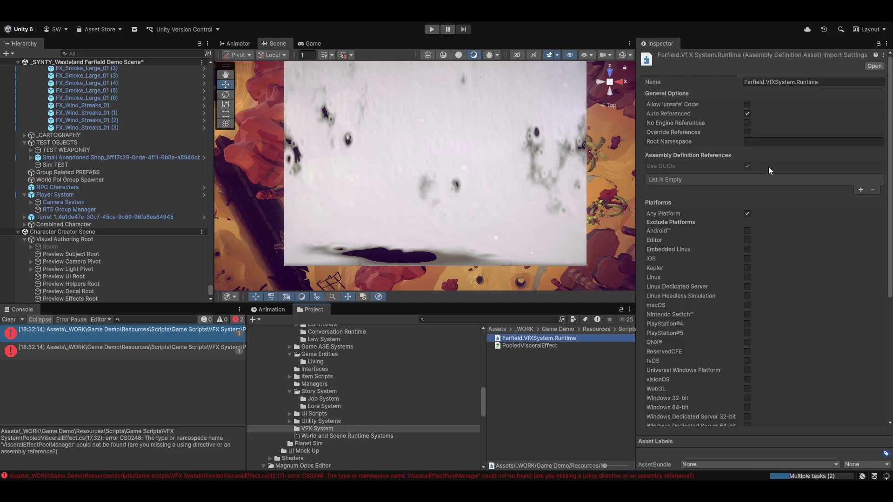
left_click(860, 189)
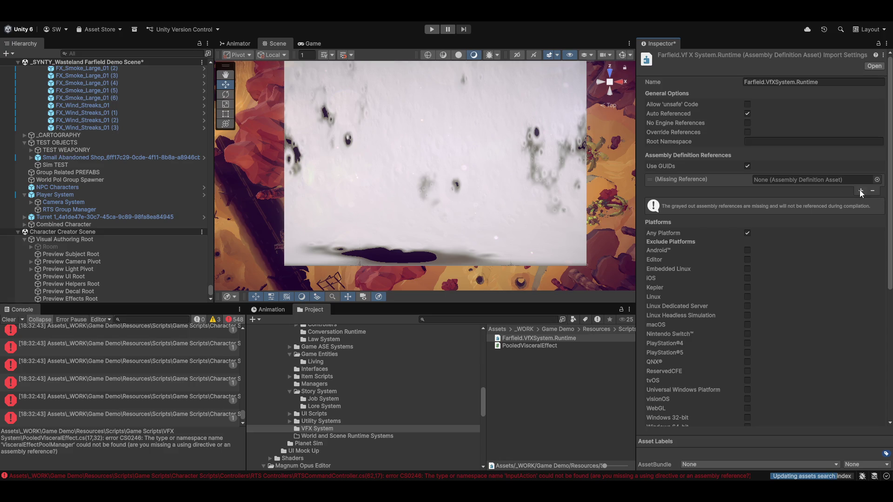
left_click(877, 179)
type("farf")
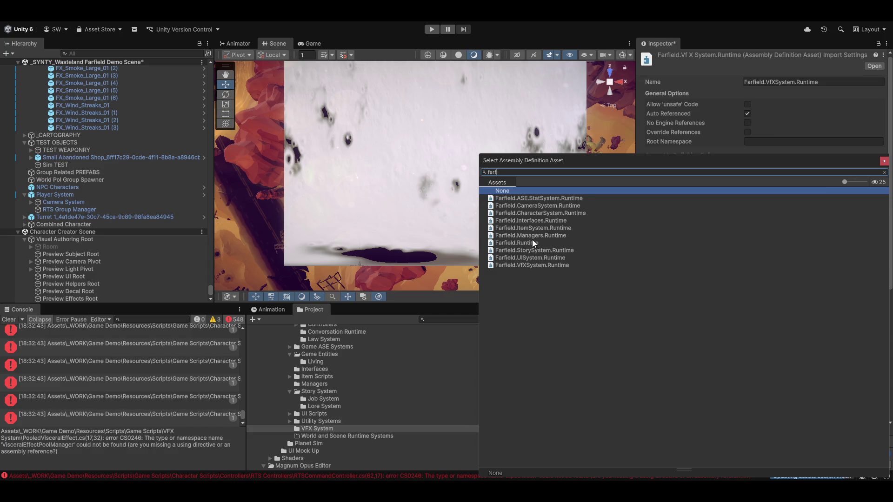
double_click(530, 243)
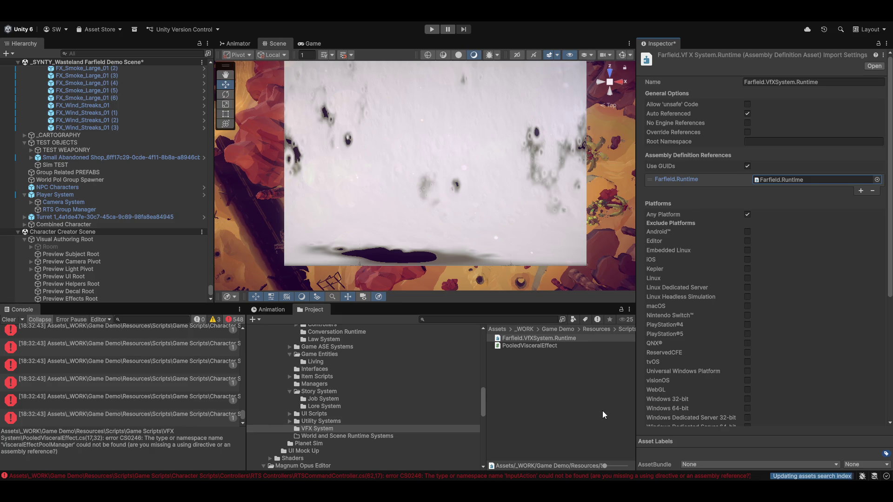
left_click(620, 413)
left_click(442, 263)
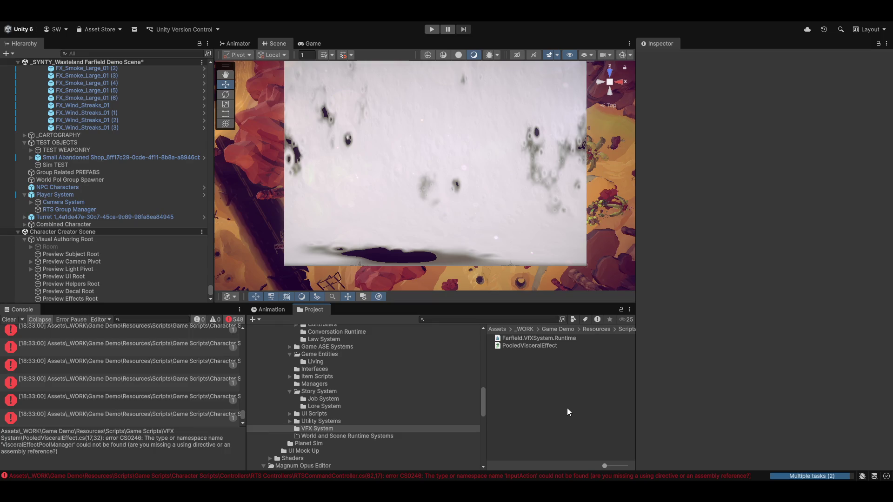
scroll(353, 406, "down", 3)
scroll(356, 402, "up", 5)
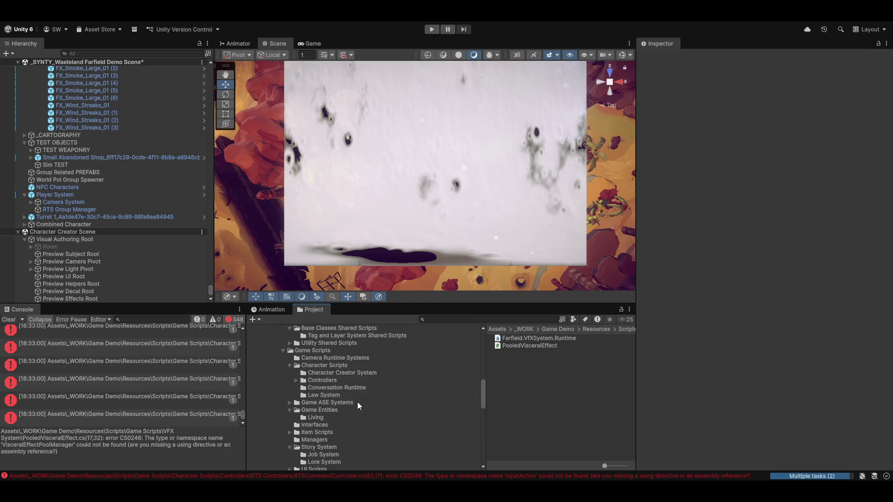
left_click(140, 337)
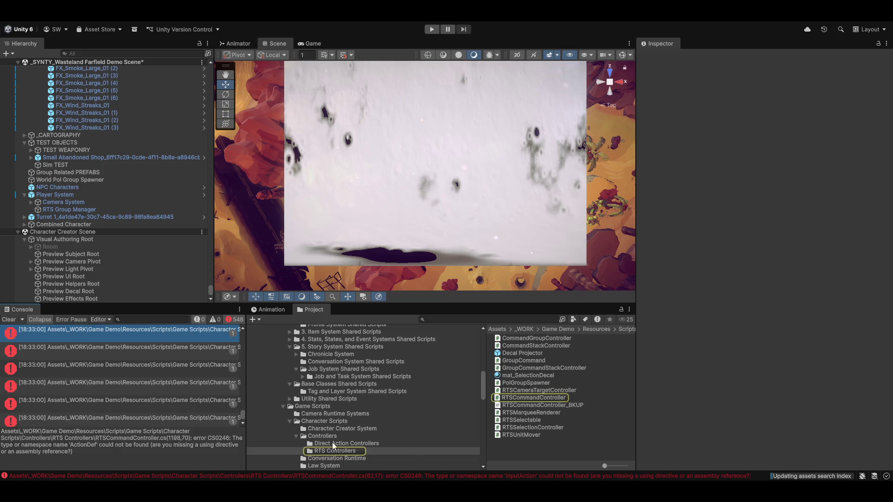
left_click(157, 385)
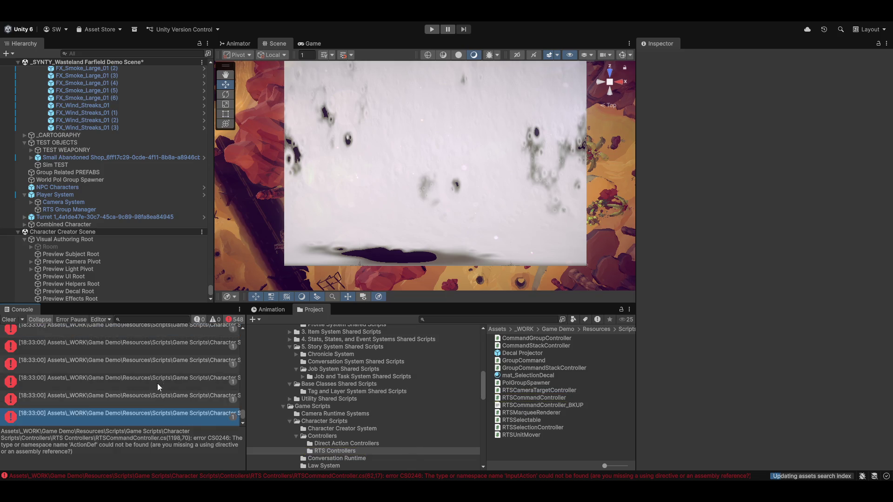
left_click_drag(241, 409, 243, 336)
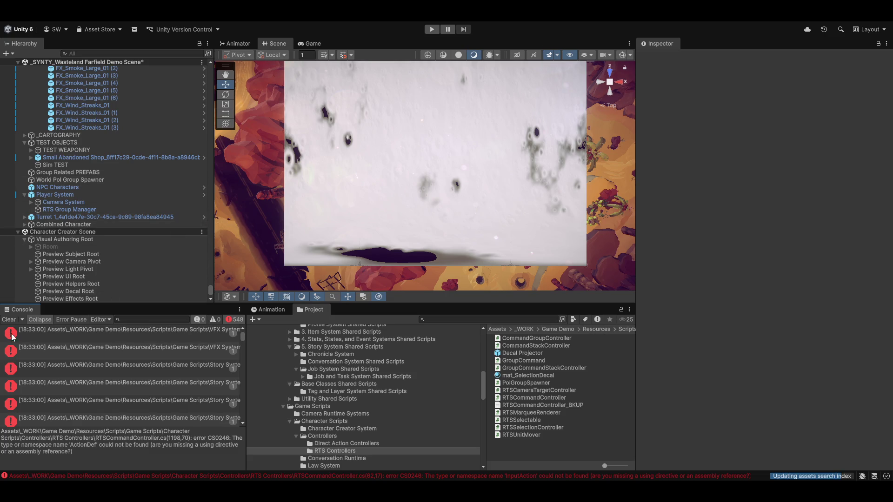
left_click(69, 338)
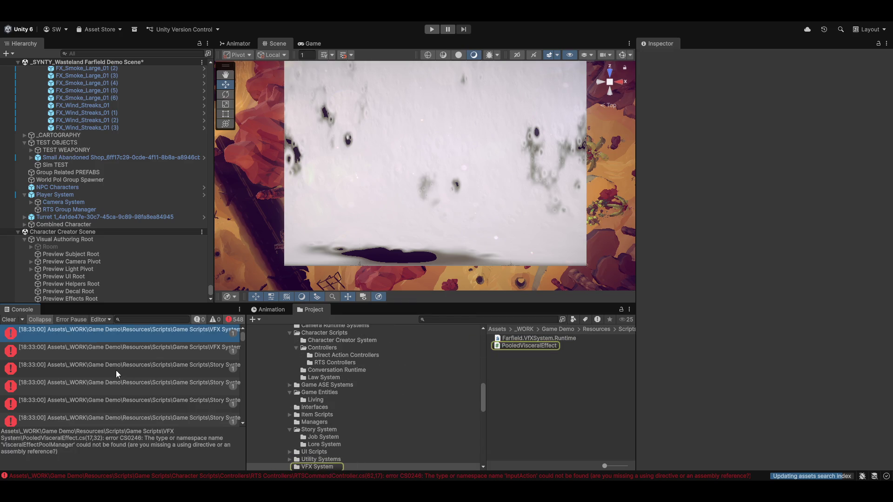
Open PooledVisceralEffect.cs, reload the solution, and check fixes for the line-12 VisceralEffectPoolManager error.
double_click(194, 329)
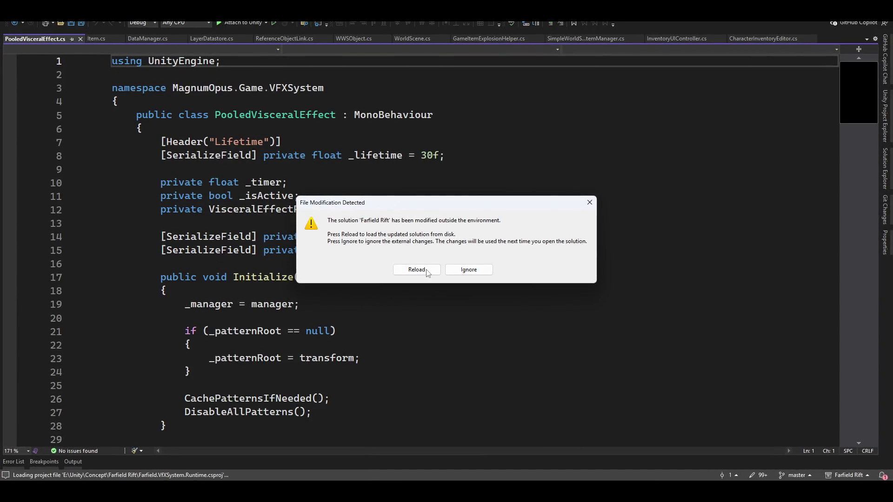
left_click(425, 271)
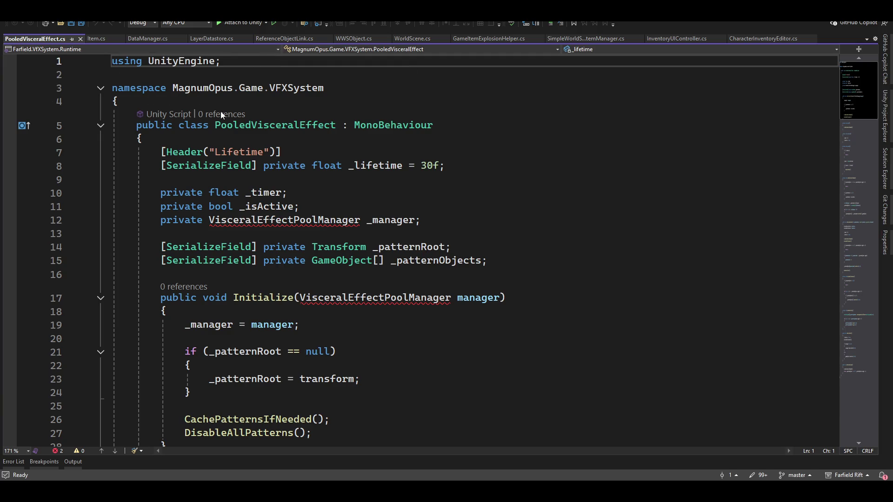
left_click(264, 221)
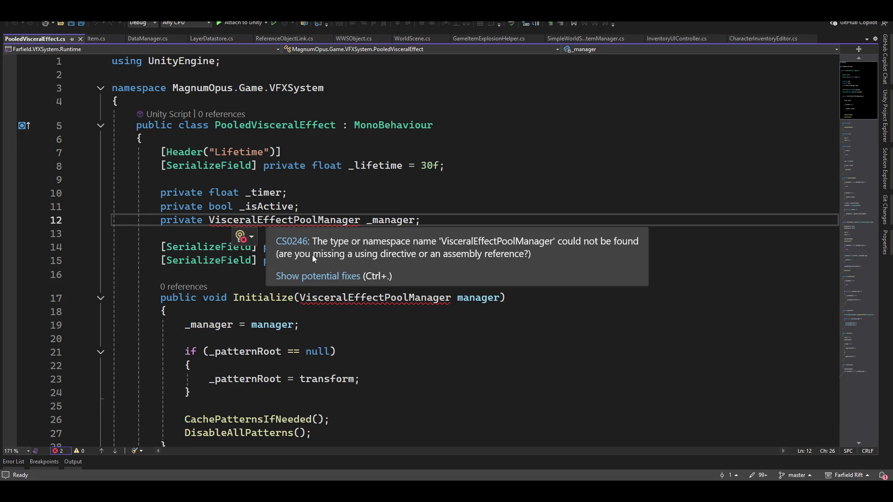
mouse_move(292, 212)
key("ctrl+period")
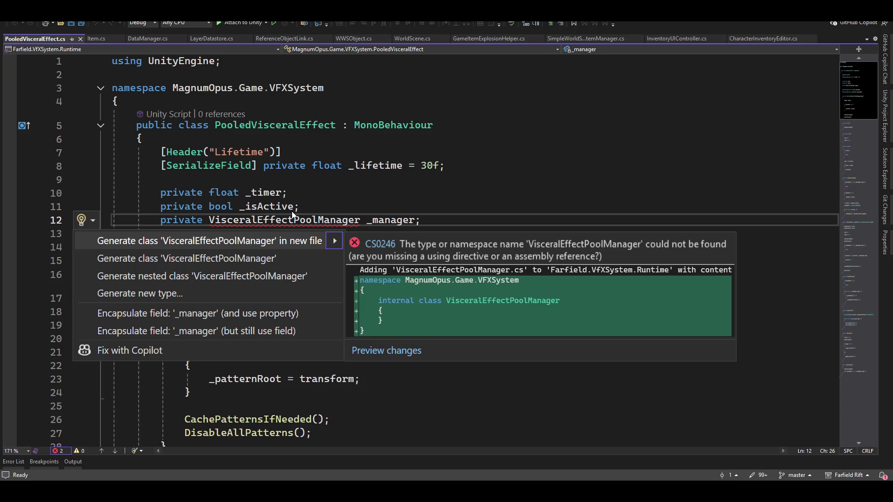
left_click(322, 165)
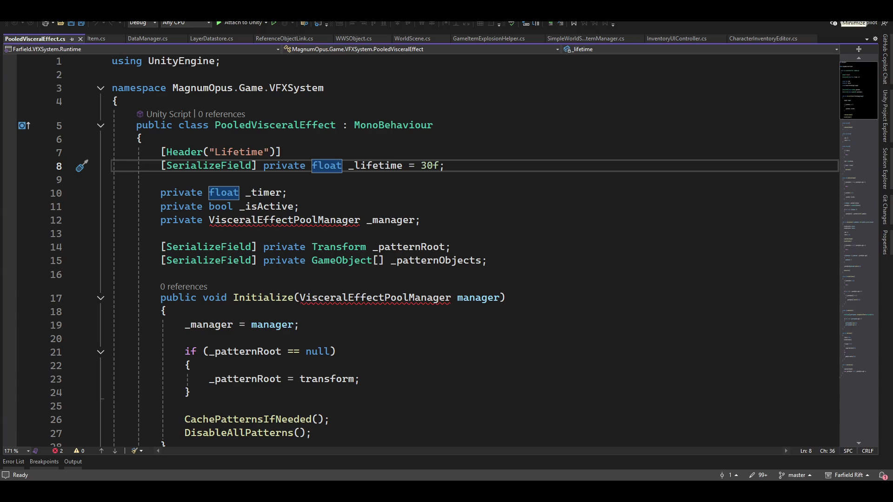
key("alt+Tab")
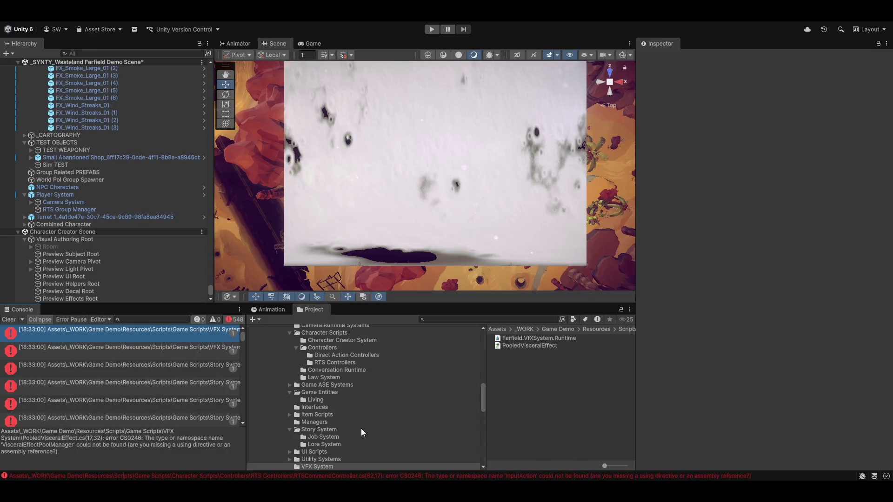
Move the VisceralEffectPoolManager script from the Managers folder into the VFX System folder.
scroll(361, 428, "up", 3)
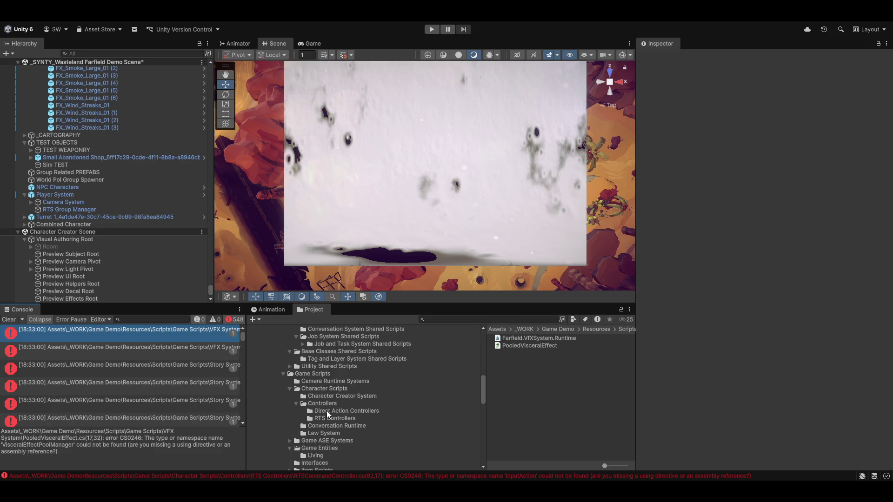
scroll(327, 411, "down", 3)
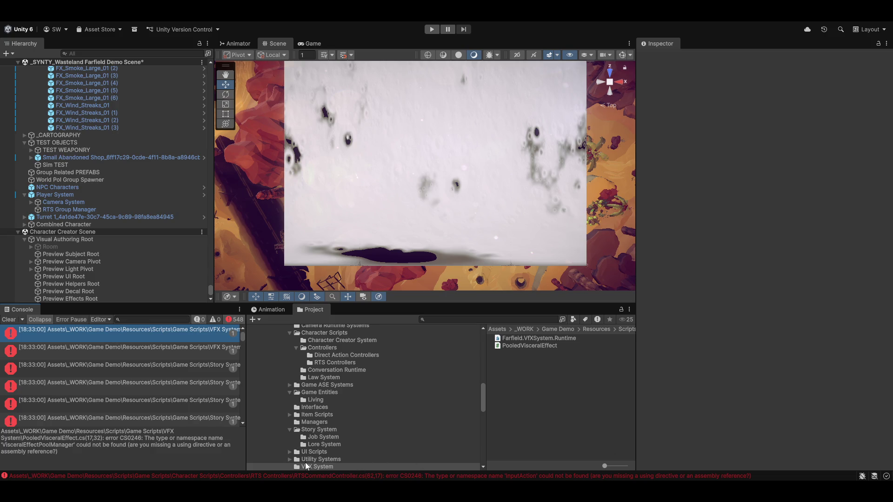
scroll(328, 409, "up", 2)
scroll(322, 393, "down", 2)
scroll(353, 428, "down", 6)
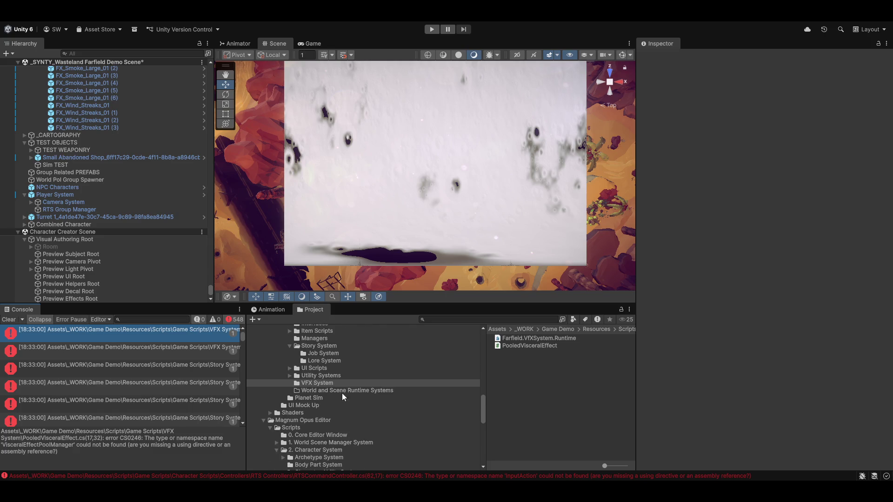
scroll(347, 417, "up", 4)
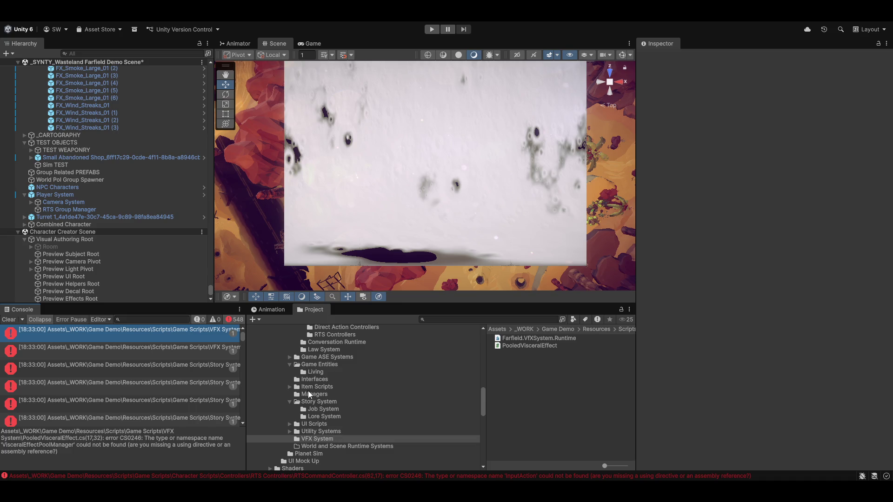
scroll(312, 395, "up", 4)
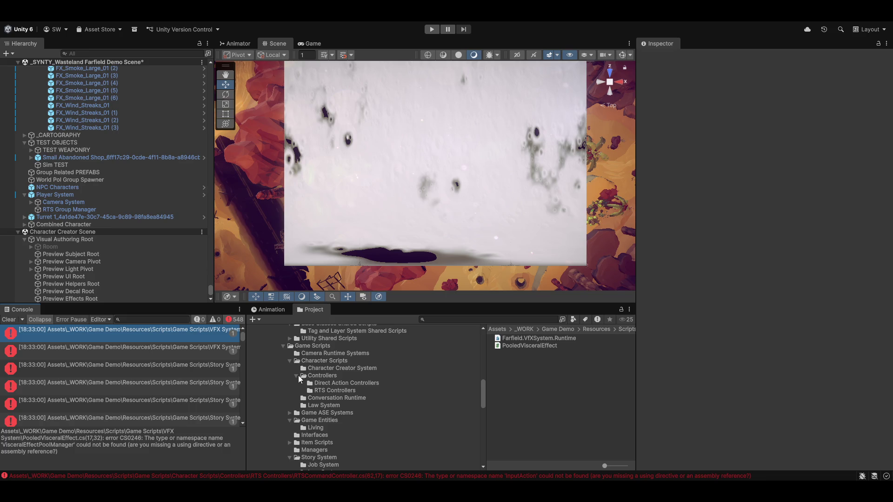
scroll(302, 379, "up", 8)
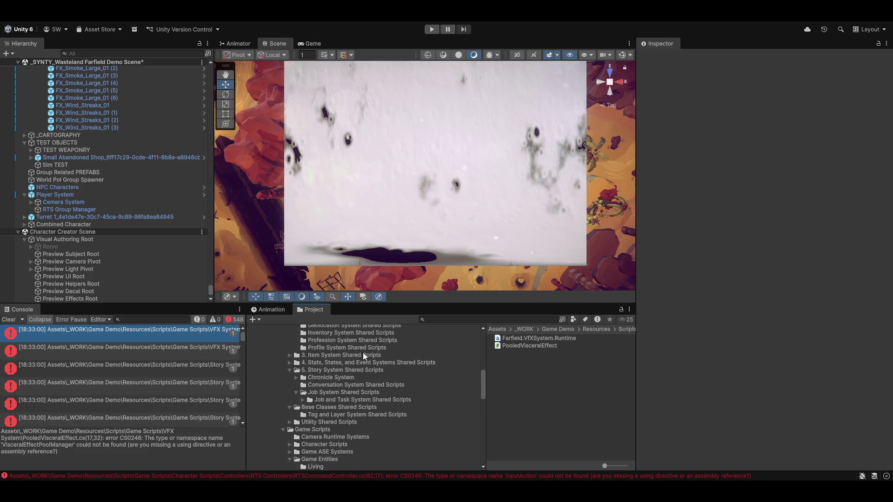
scroll(316, 391, "up", 10)
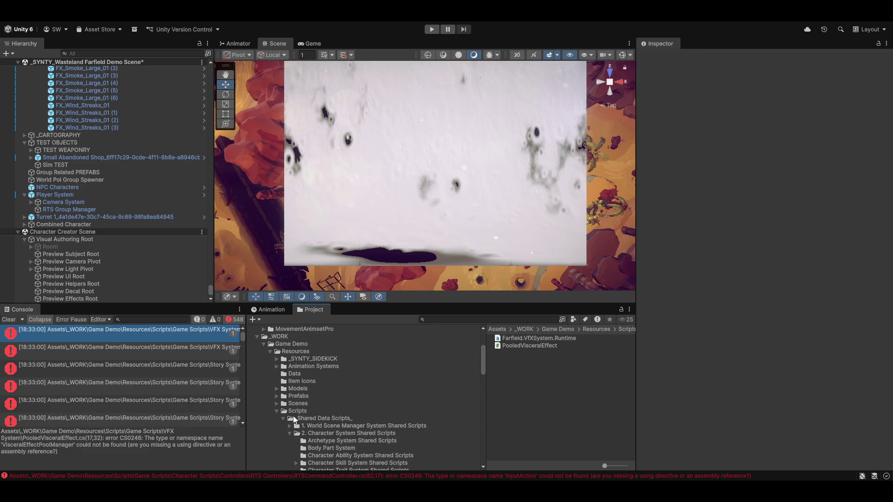
scroll(323, 414, "down", 8)
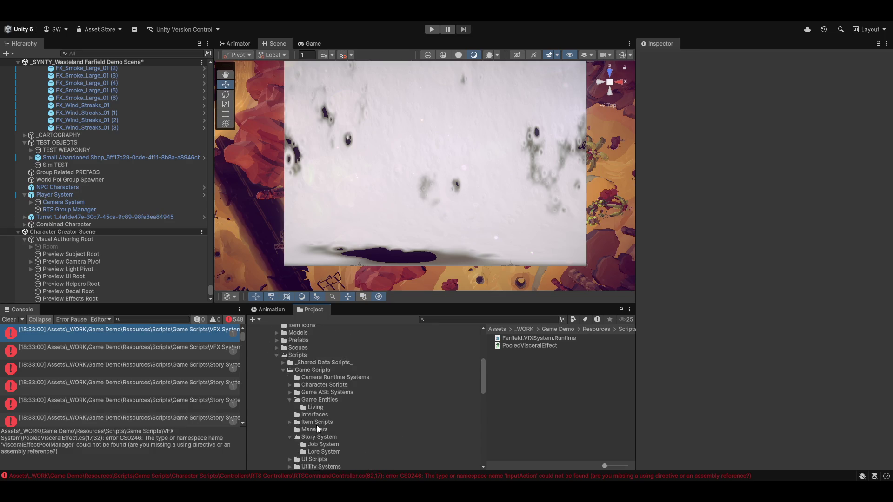
left_click(309, 381)
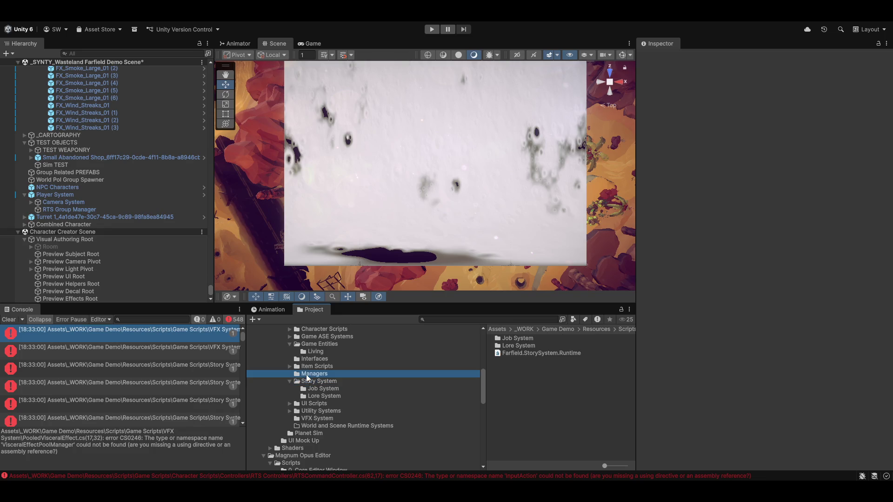
left_click(315, 374)
mouse_move(512, 360)
left_mouse_down()
mouse_move(326, 382)
mouse_move(316, 417)
left_mouse_up()
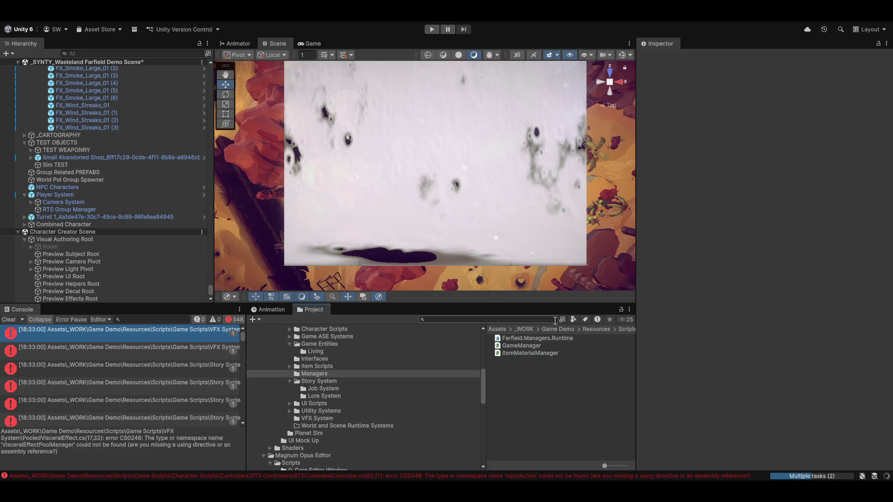
key("alt+Tab")
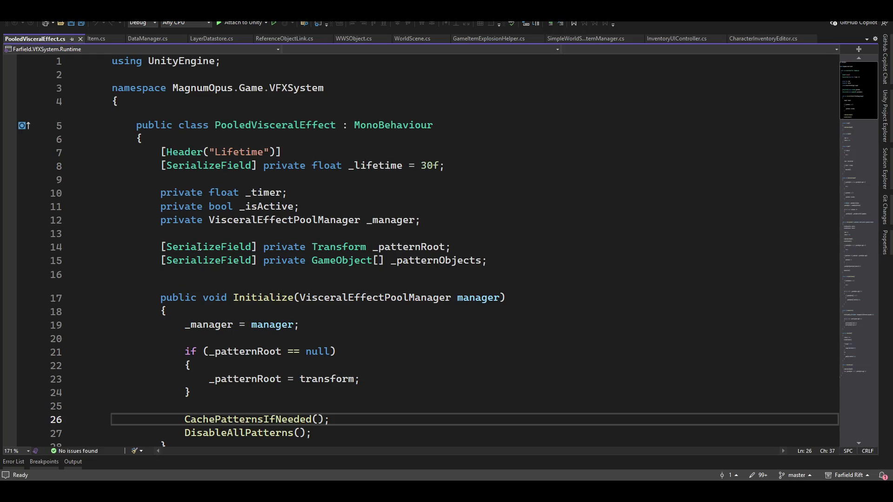
scroll(470, 203, "down", 4)
scroll(388, 206, "up", 4)
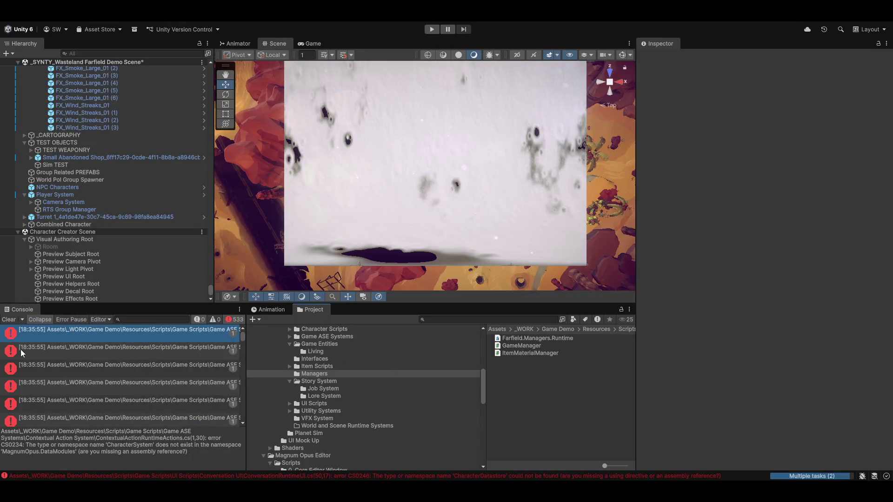
Ping ContextualActionRuntimeActions.cs in the Project window from the first compile error in the Console.
left_click(9, 320)
left_click(106, 335)
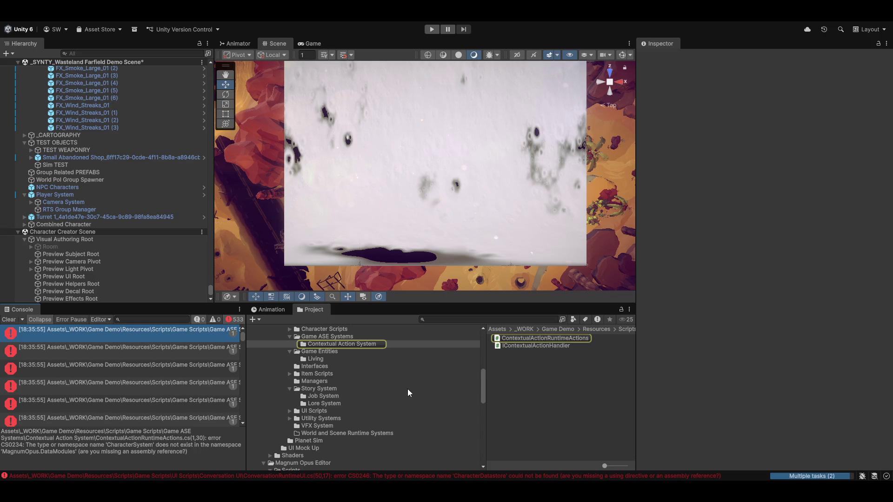
scroll(419, 388, "up", 5)
left_click(130, 333)
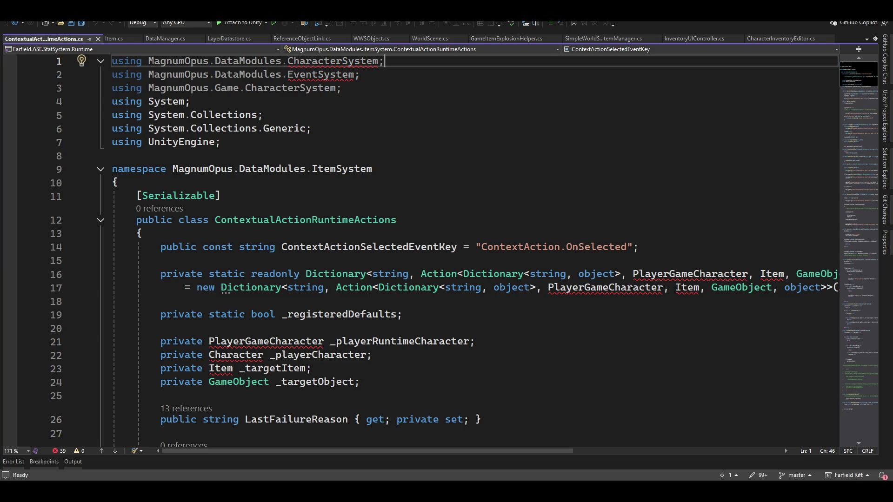
Delete the stray '1' after CharacterSystem in ContextualActionRuntimeActions.cs, stop debugging, and return to Unity.
type("1")
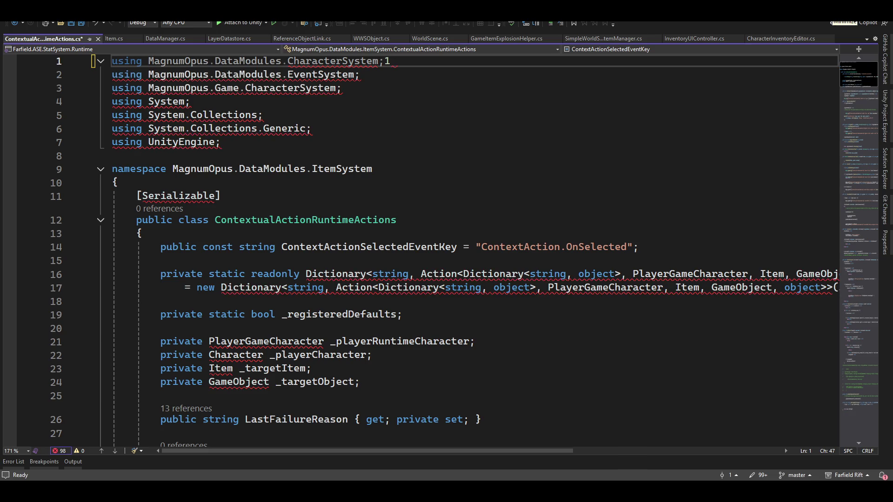
key("ctrl+shift+b")
key("BackSpace")
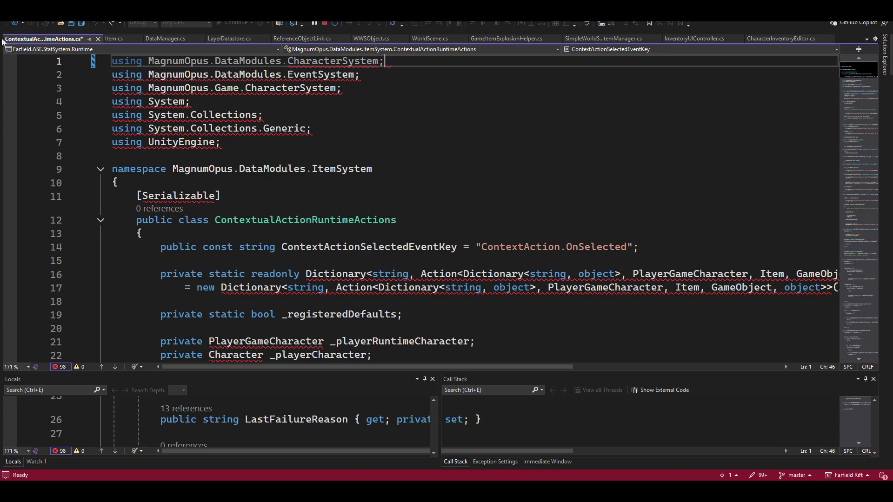
left_click(327, 24)
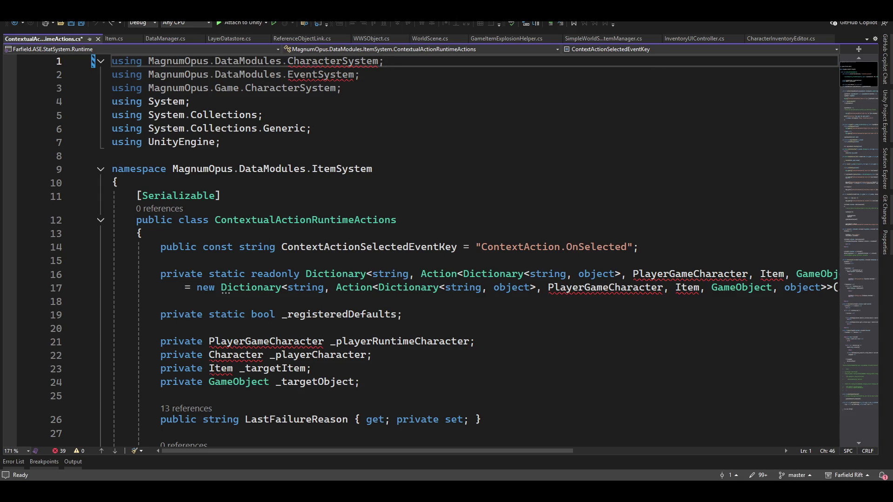
key("alt+Tab")
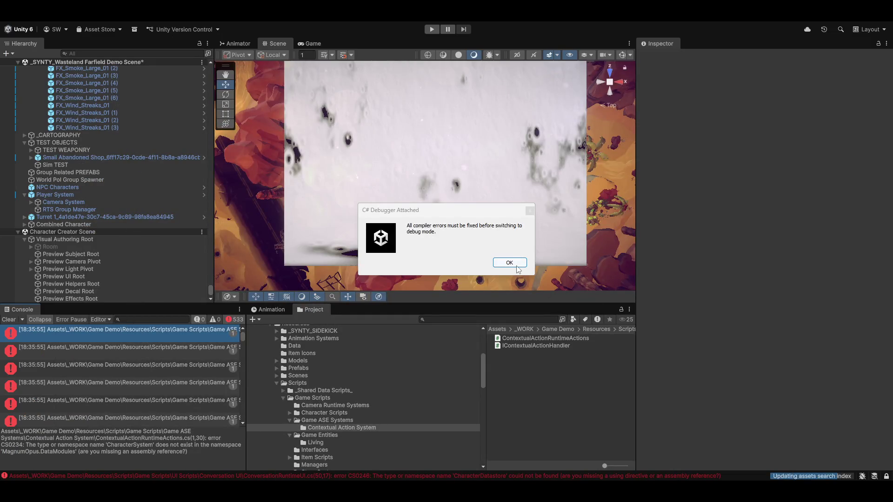
Add MagnumOpus.ASE.Stat.SharedData as an assembly reference of Farfield.ASE.StatSystem.Runtime.
left_click(516, 264)
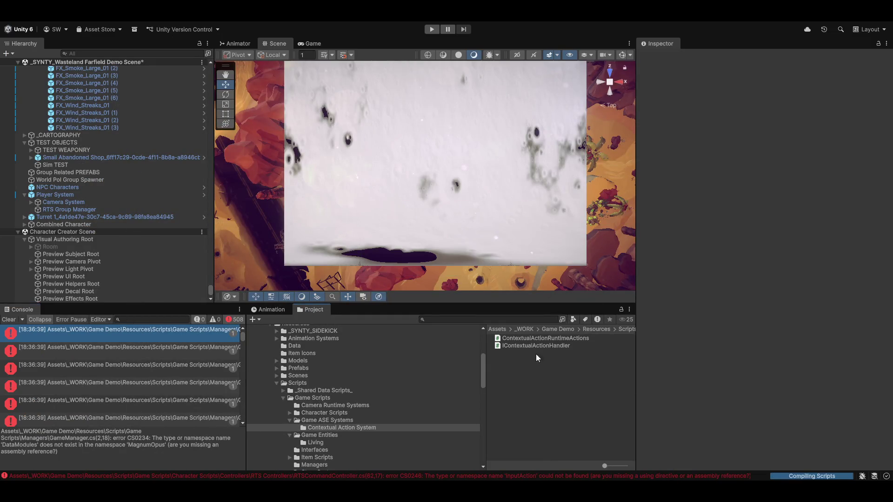
left_click(332, 421)
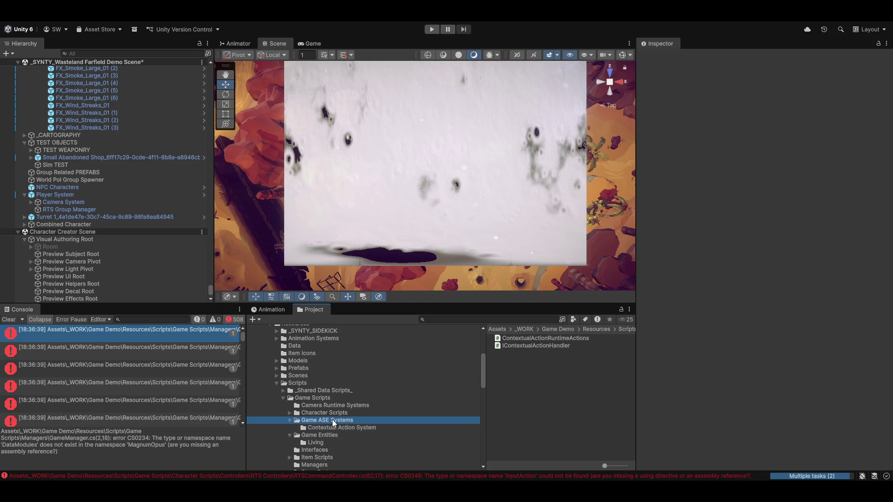
left_click(516, 346)
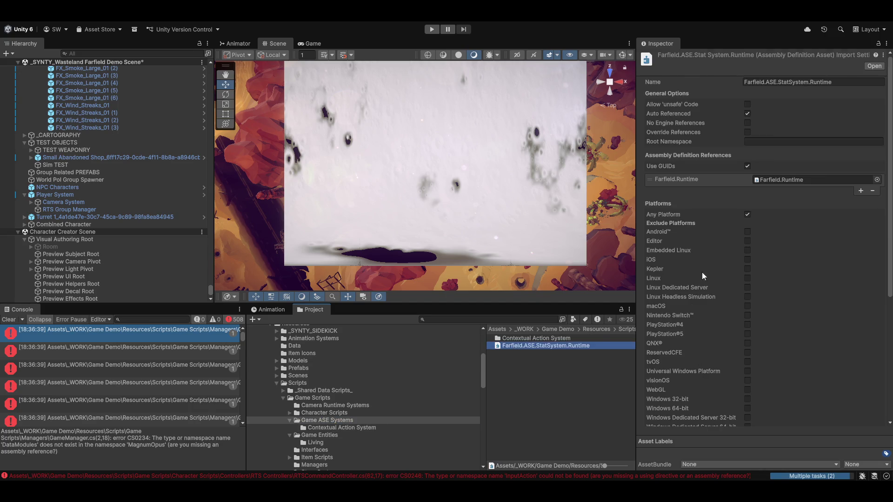
left_click(861, 190)
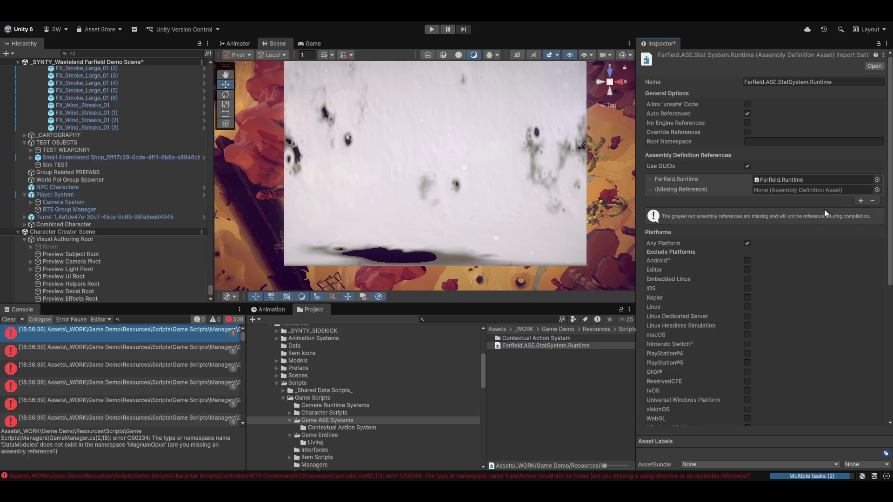
left_click(876, 190)
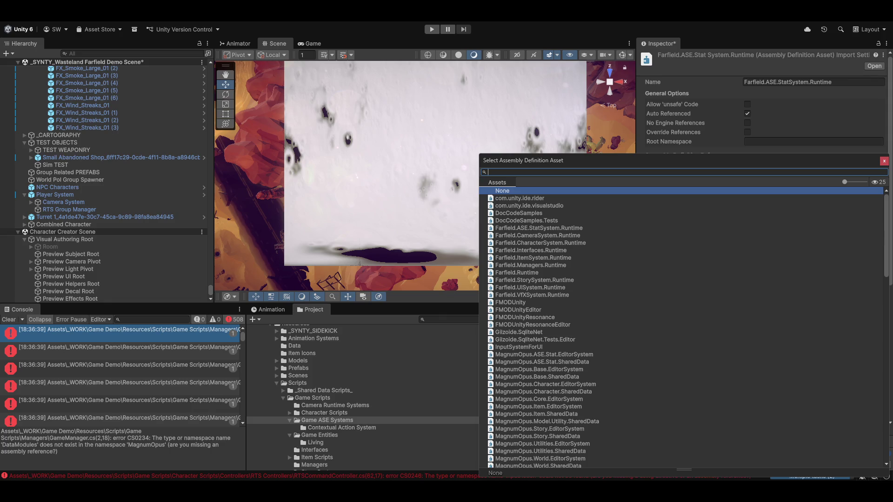
scroll(622, 272, "down", 5)
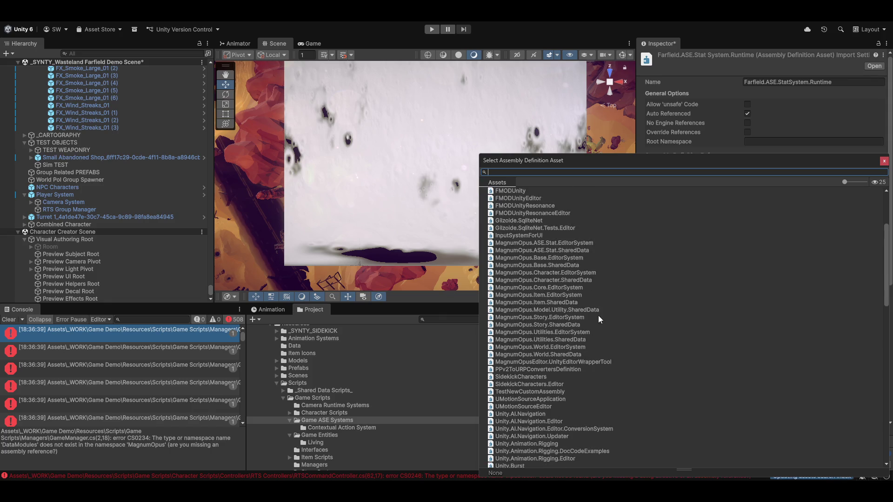
double_click(553, 250)
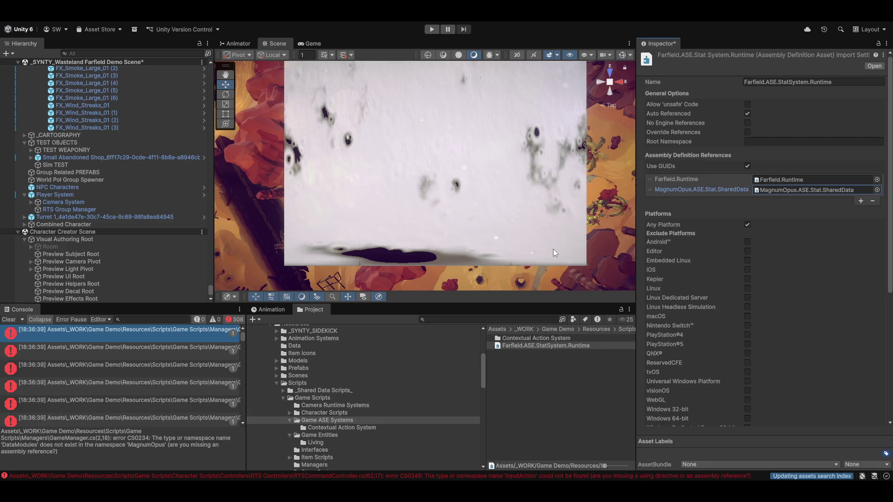
Add a second assembly reference slot and assign an assembly to it from the picker.
left_click(861, 201)
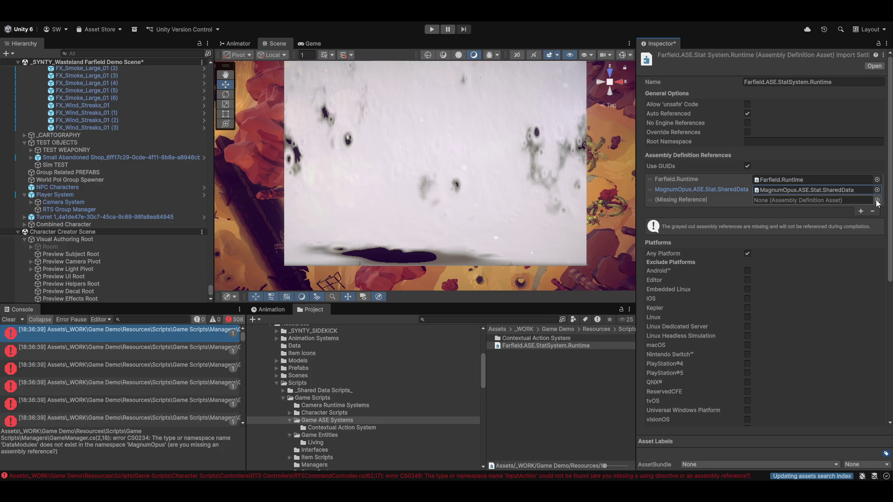
left_click(878, 200)
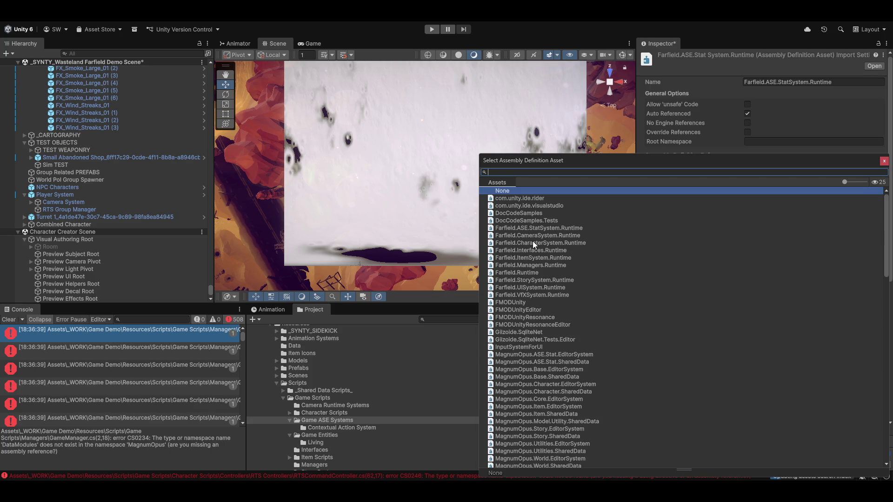
double_click(516, 345)
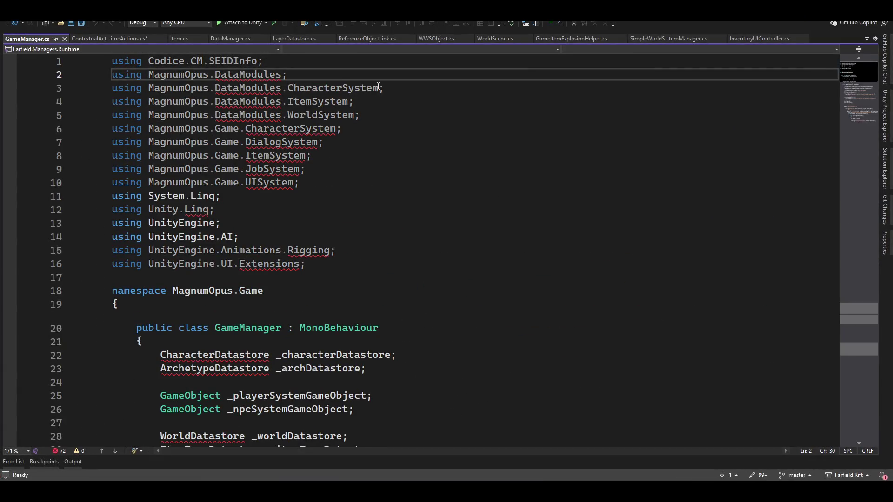
Delete the unused Codice.CM.SEIDInfo using line from GameManager.cs, then return to Unity.
left_click(292, 61)
key("shift+Home")
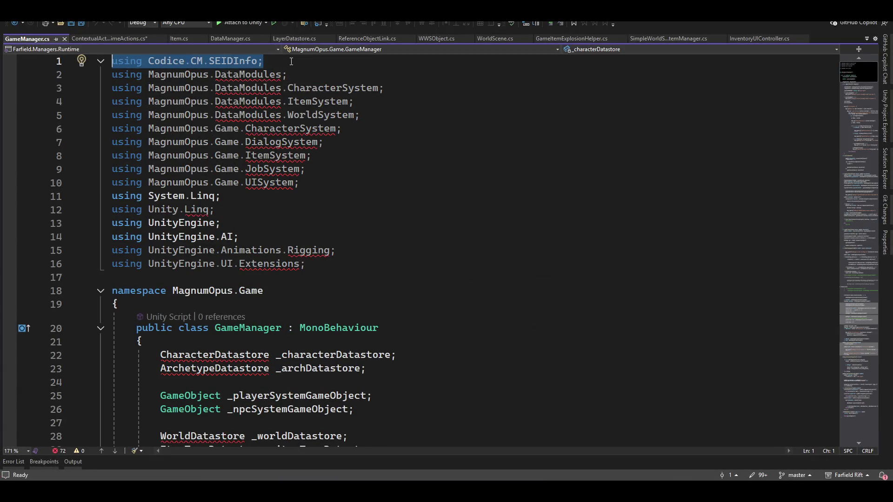
key("BackSpace")
key("Delete")
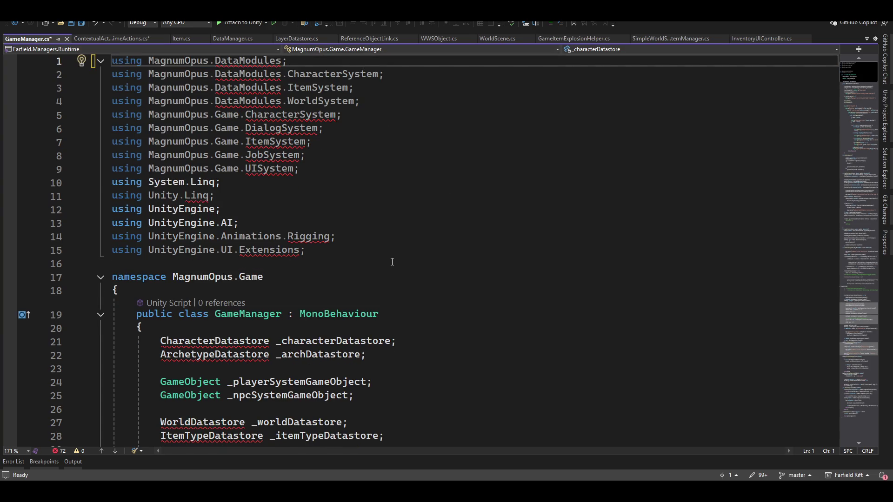
scroll(454, 256, "down", 4)
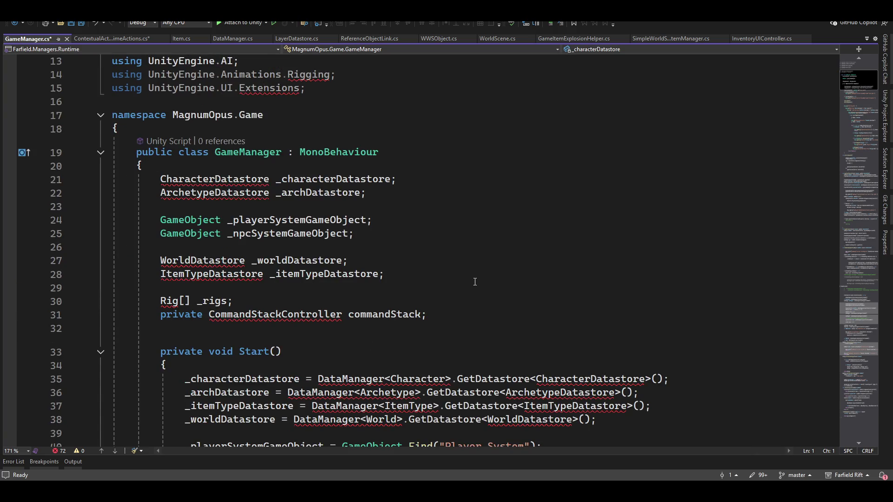
scroll(519, 242, "up", 4)
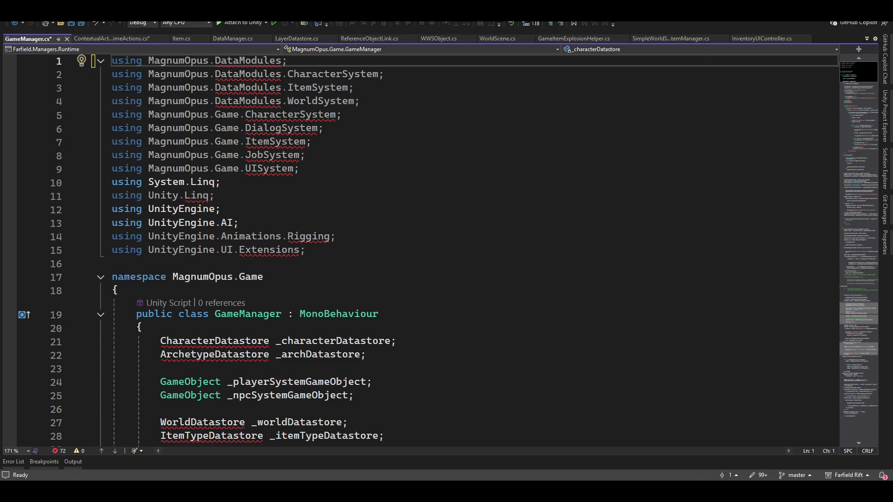
key("alt+Tab")
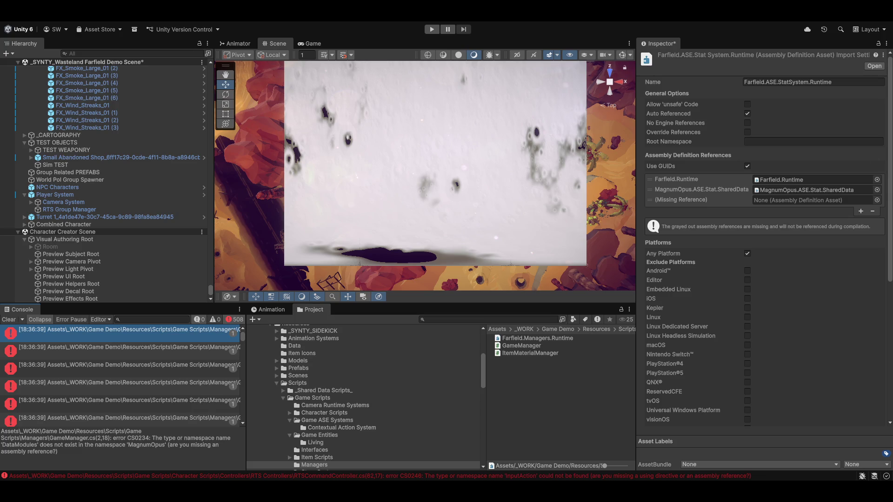
Zoom the Scene view, then open the custom tools menu containing Launch Editor.
scroll(462, 164, "down", 3)
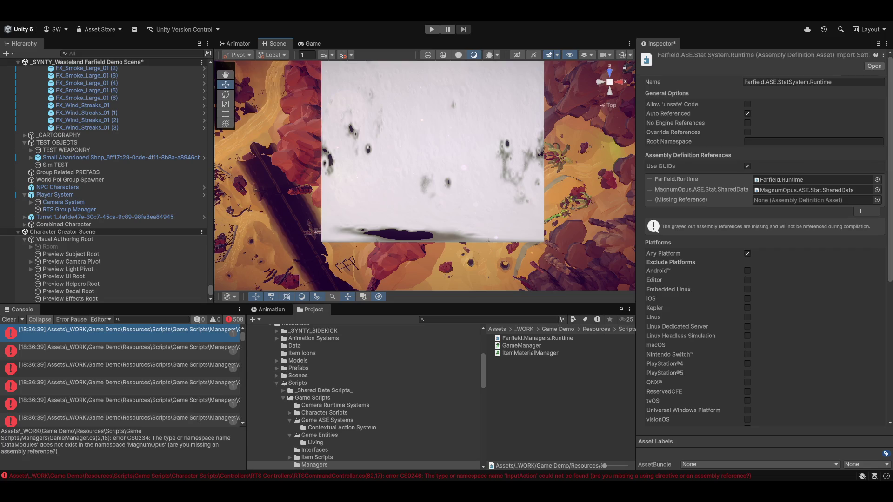
scroll(593, 119, "down", 5)
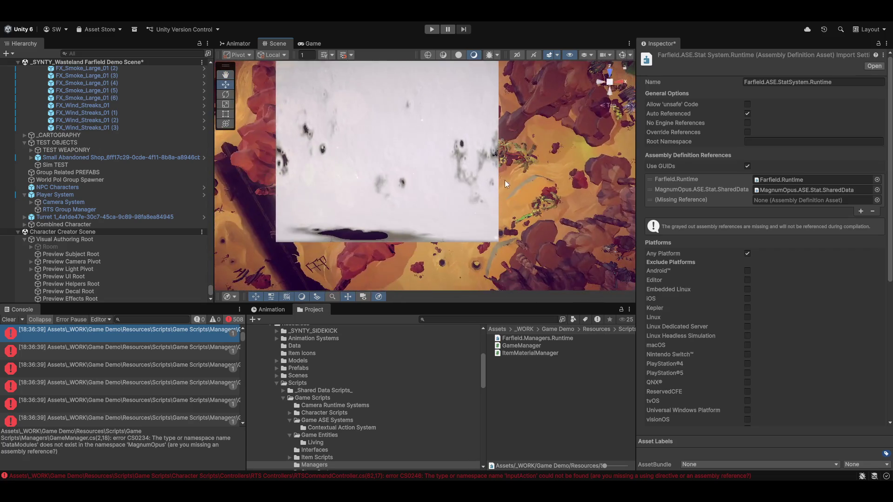
scroll(531, 207, "up", 3)
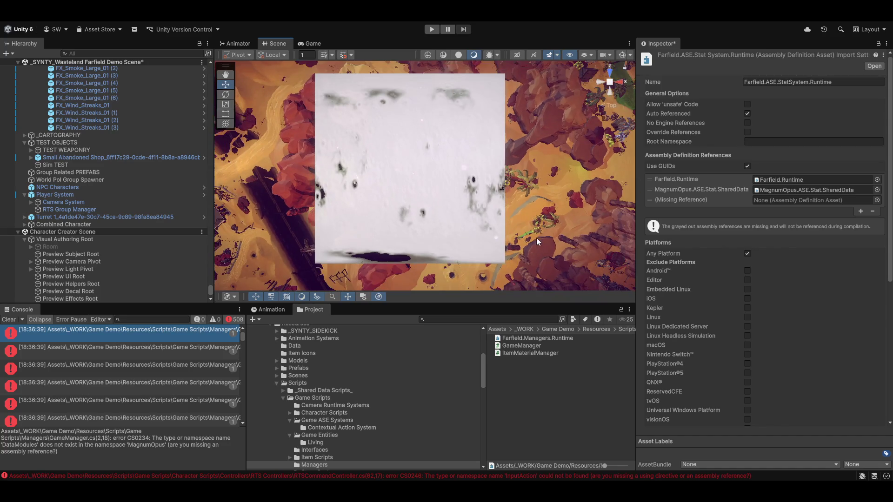
left_click(296, 20)
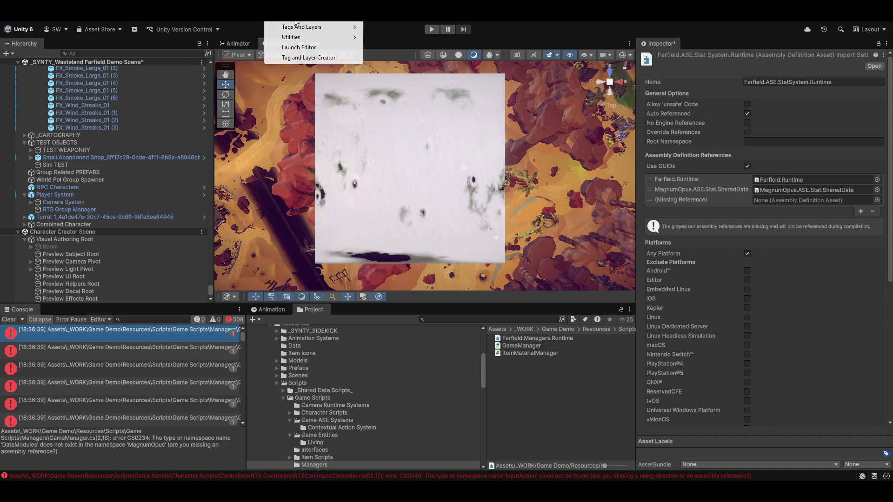
Launch and close the Magnum Opus Editor, saving the pending assembly import settings.
left_click(299, 48)
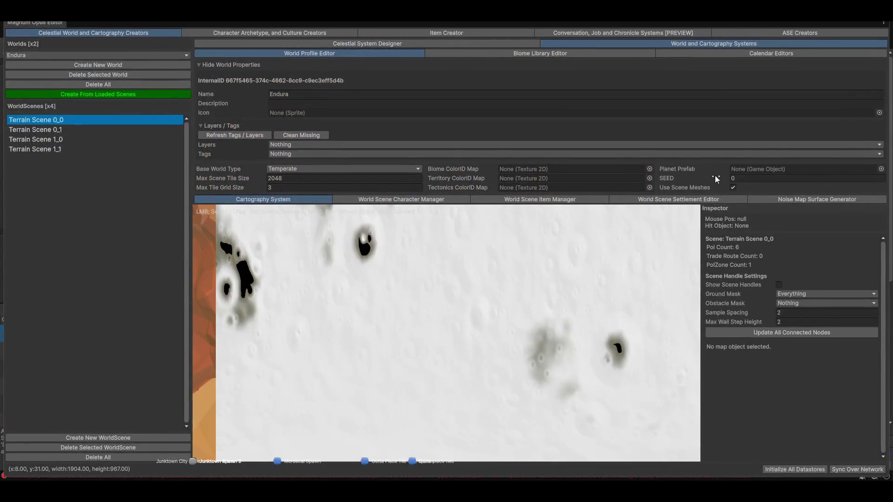
scroll(548, 292, "down", 5)
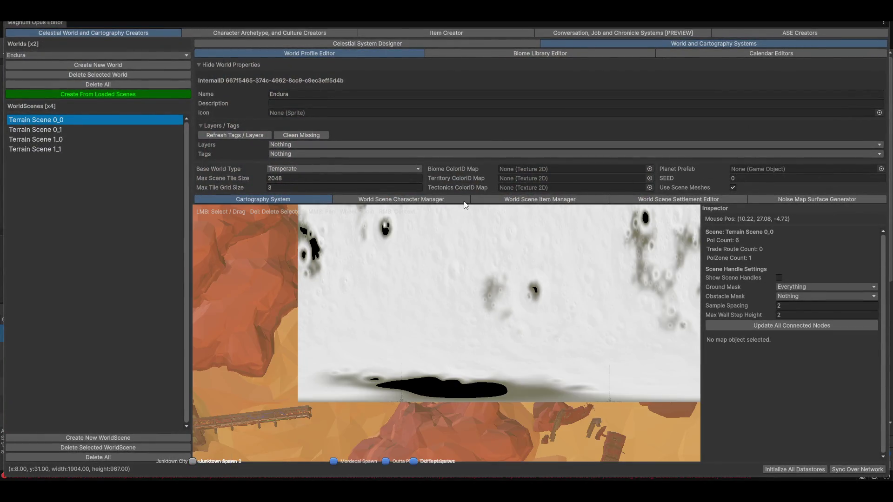
scroll(449, 361, "down", 2)
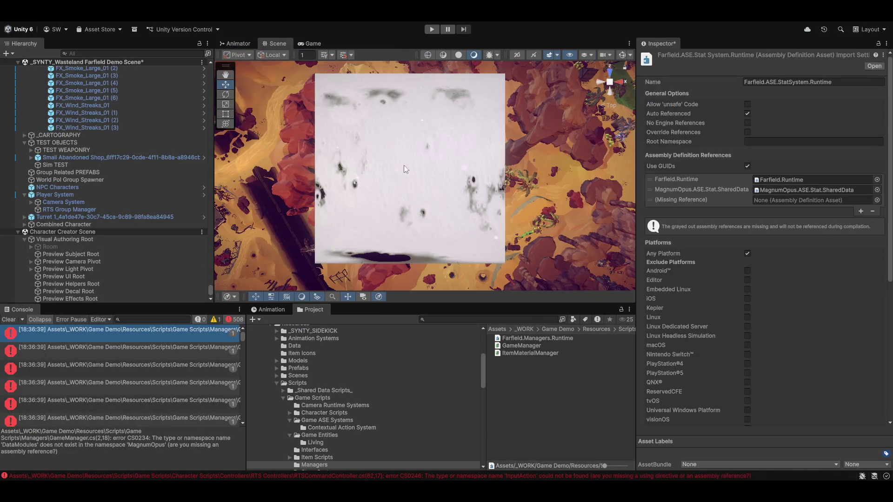
left_click(402, 172)
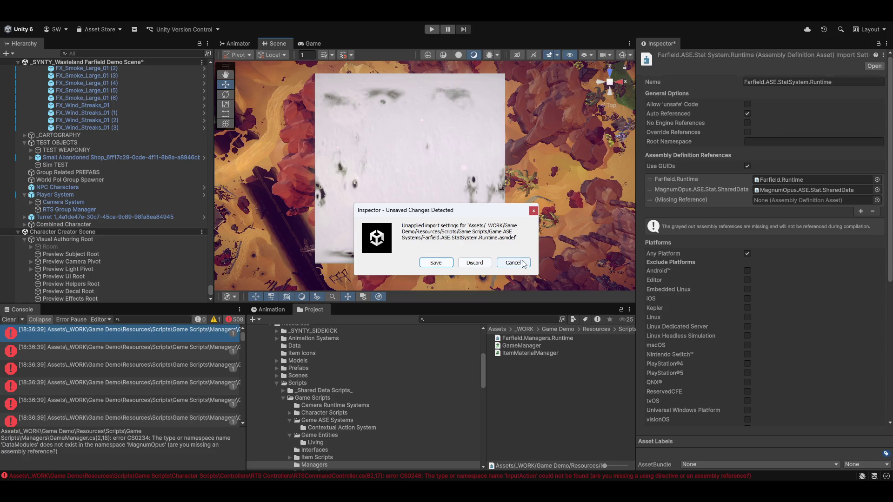
left_click(436, 262)
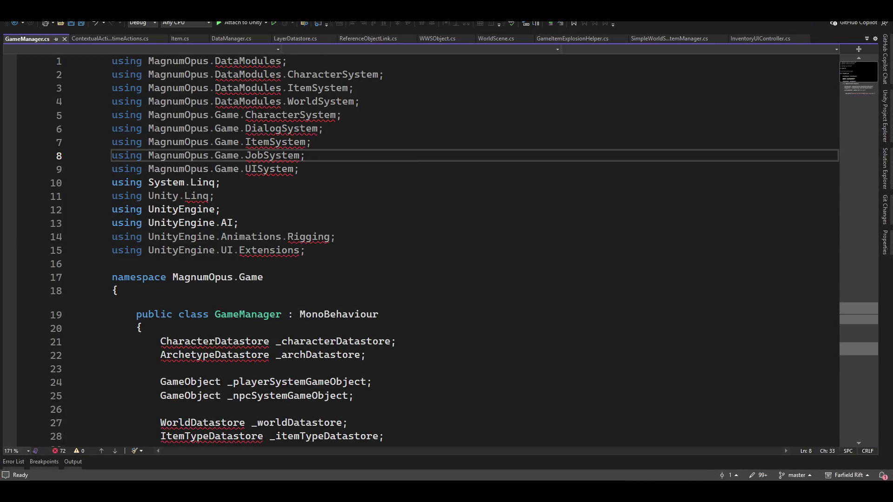
Disable the Sim TEST object to hide the white quad over the terrain.
key("alt+Tab")
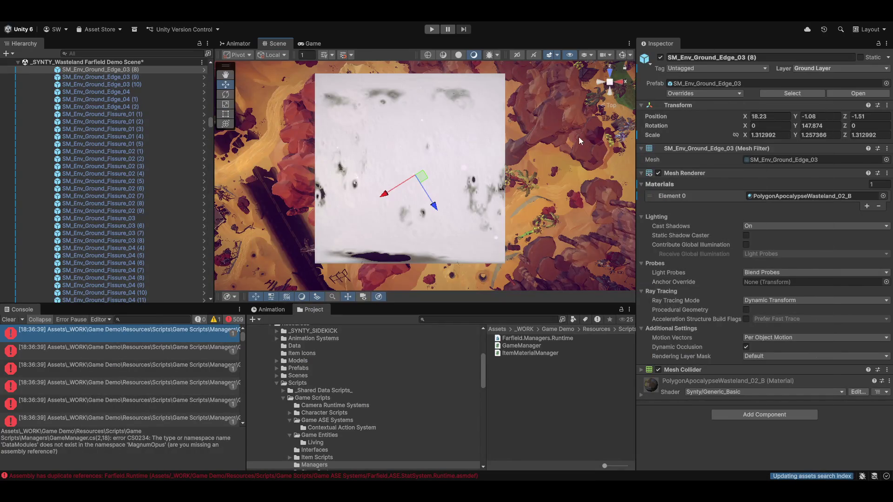
left_click(437, 138)
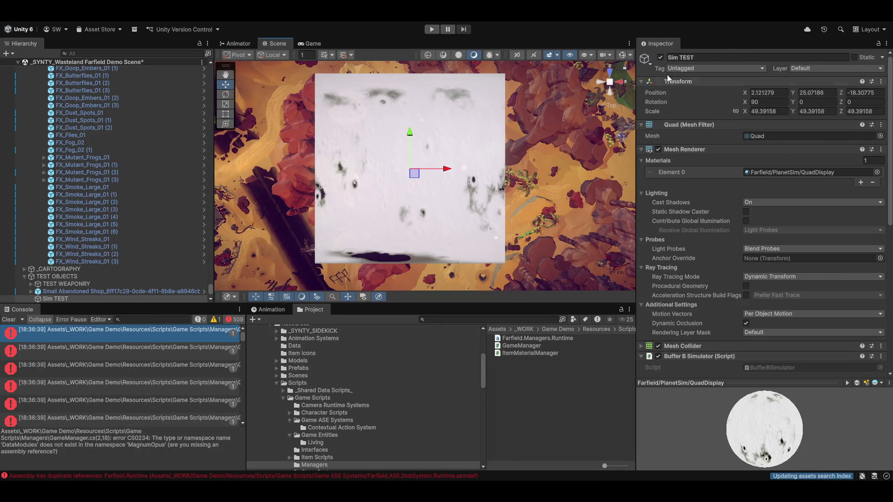
left_click(661, 57)
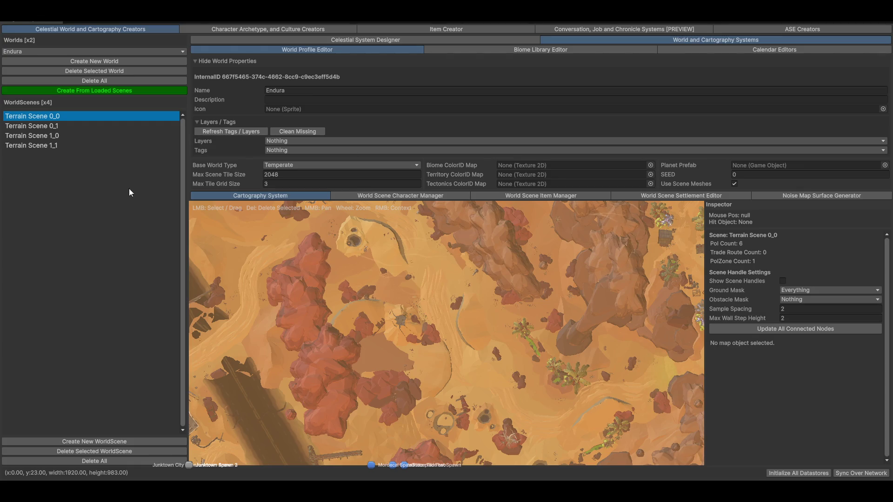
Play the Celestial System Designer orbit, inspect PlanetBody_Endura's stats, then return to the cartography map.
left_click(326, 40)
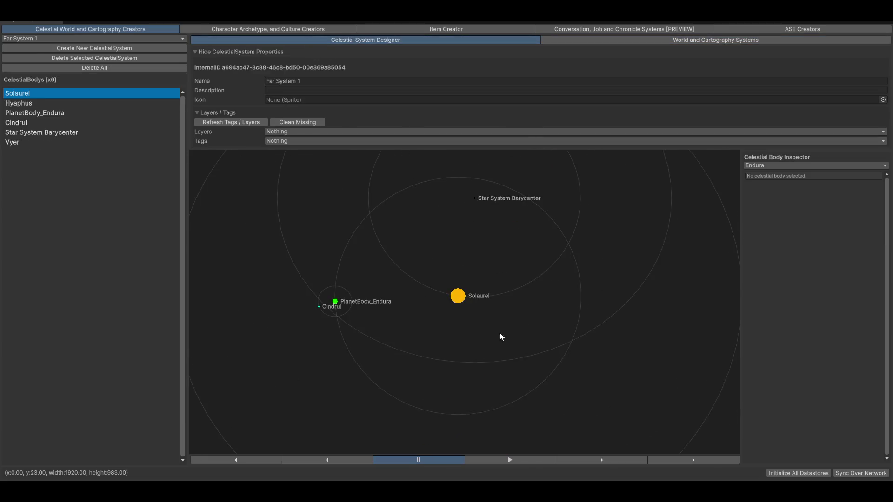
left_click(691, 460)
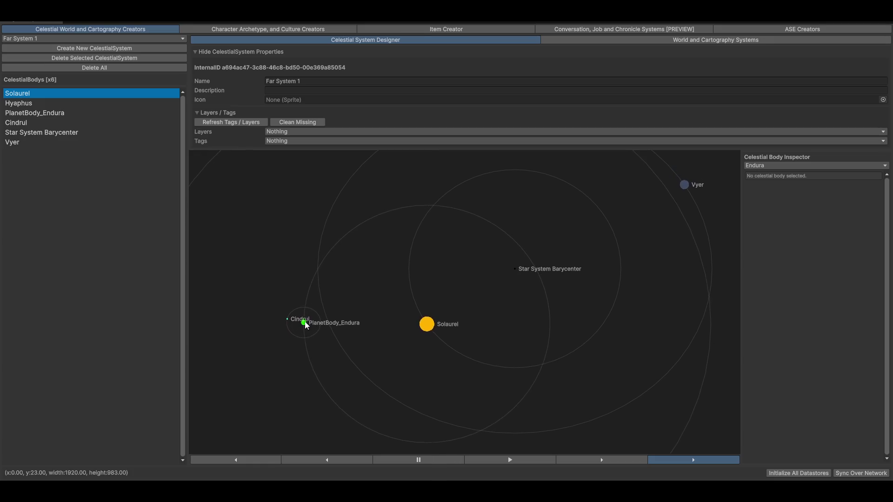
left_click(315, 323)
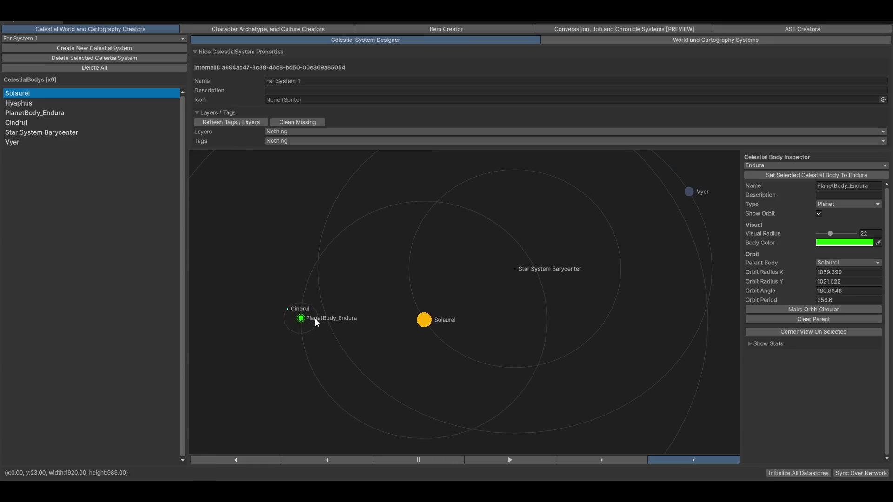
left_click(758, 344)
scroll(780, 369, "down", 5)
scroll(780, 370, "down", 4)
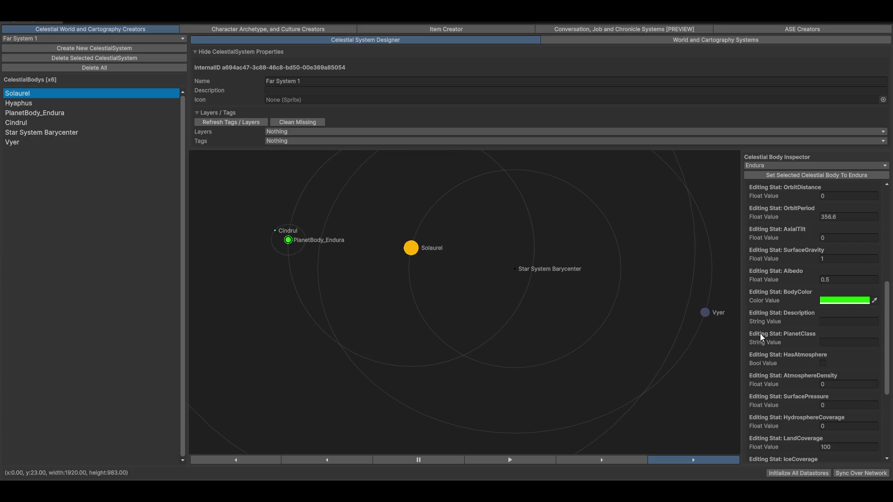
scroll(784, 399, "down", 4)
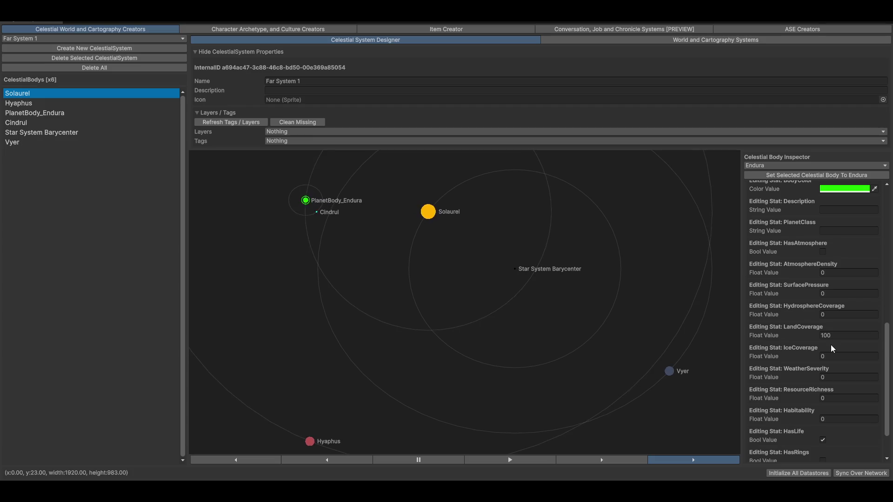
scroll(852, 387, "down", 2)
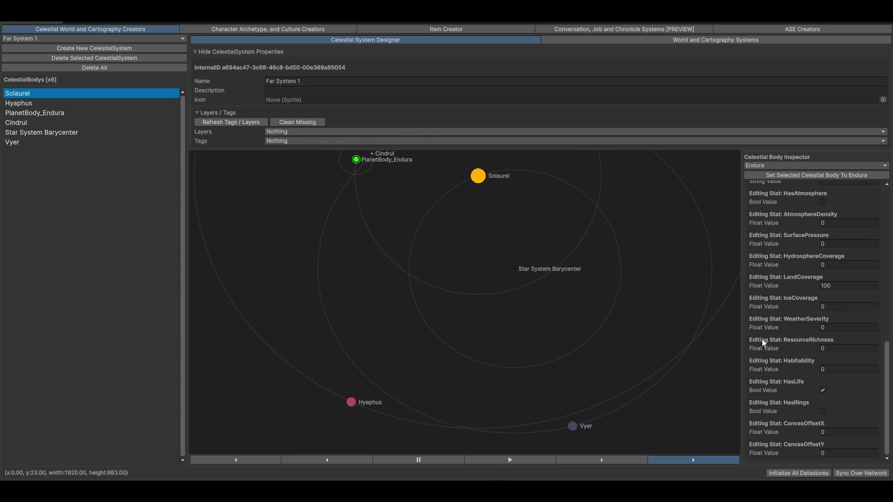
scroll(791, 395, "up", 15)
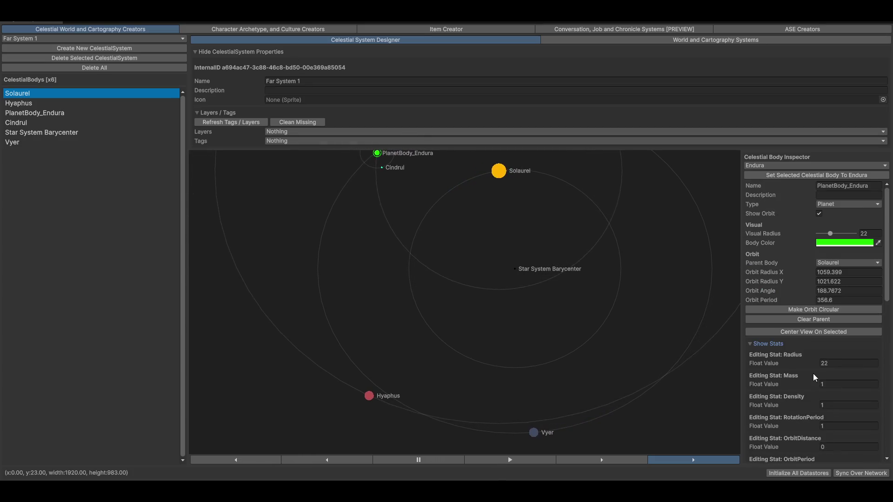
scroll(813, 380, "down", 5)
left_click_drag(409, 153, 378, 247)
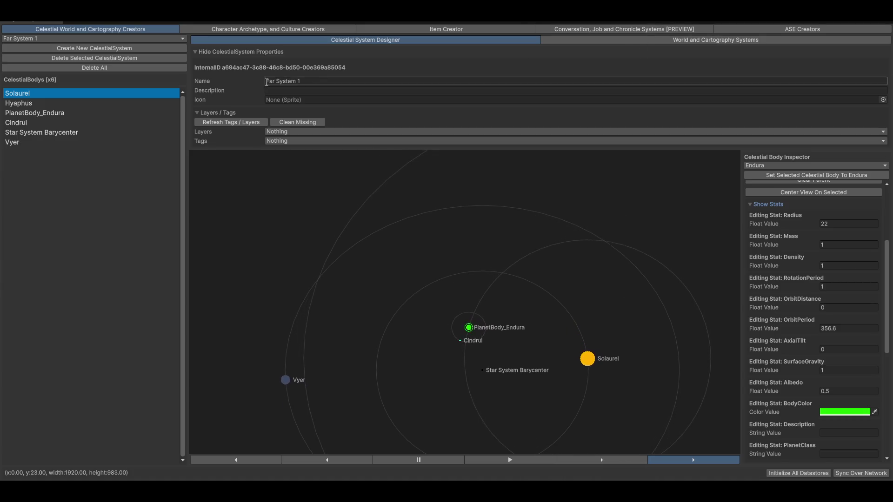
left_click(468, 113)
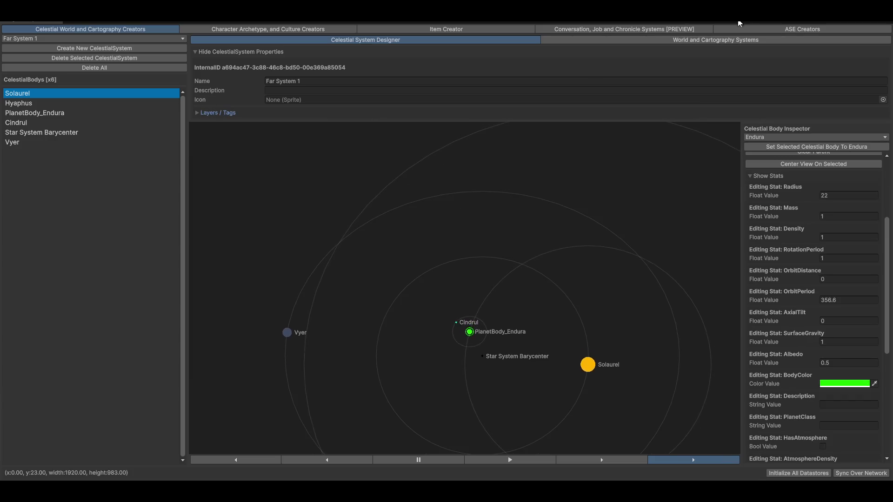
left_click(675, 41)
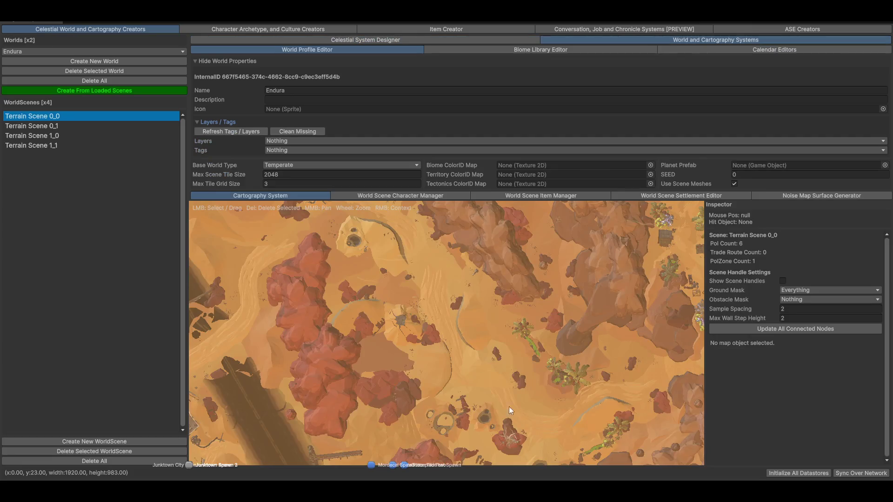
Move the Junktown City Zone's left boundary node slightly up, to X -210.2999, Z -101.0087.
scroll(462, 332, "down", 10)
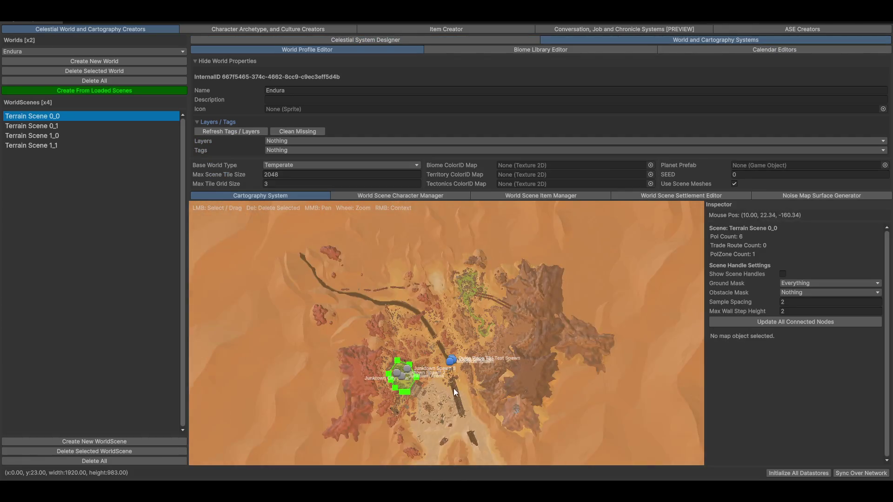
mouse_move(487, 364)
left_mouse_down()
mouse_move(546, 361)
mouse_move(605, 272)
mouse_move(609, 310)
left_mouse_up()
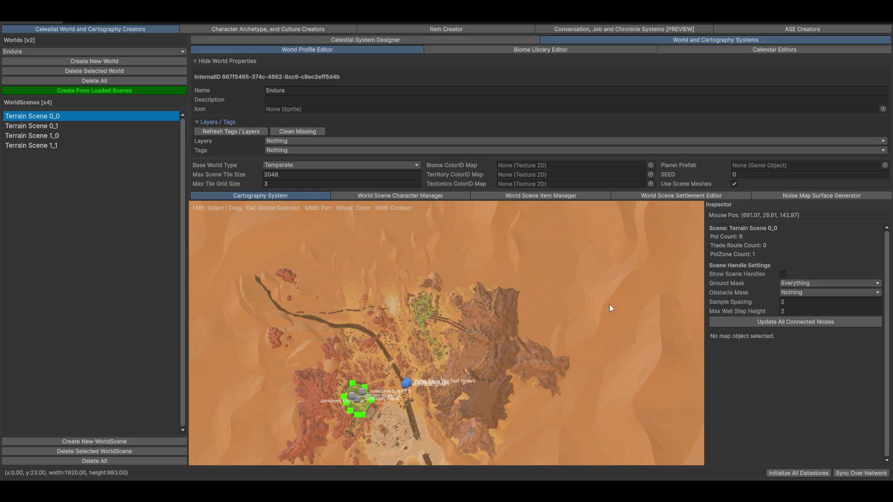
mouse_move(509, 362)
left_mouse_down()
mouse_move(576, 314)
mouse_move(501, 314)
left_mouse_up()
scroll(456, 362, "up", 5)
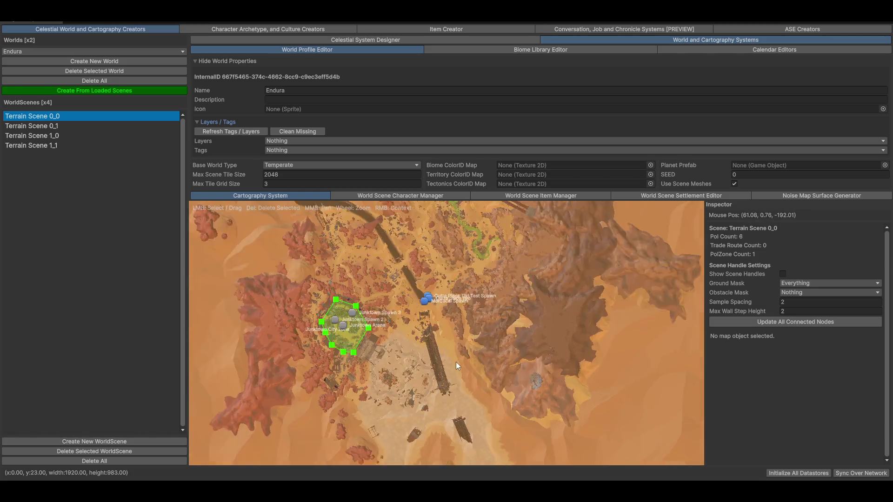
mouse_move(399, 332)
left_mouse_down()
mouse_move(481, 365)
mouse_move(428, 364)
left_mouse_up()
scroll(472, 364, "up", 3)
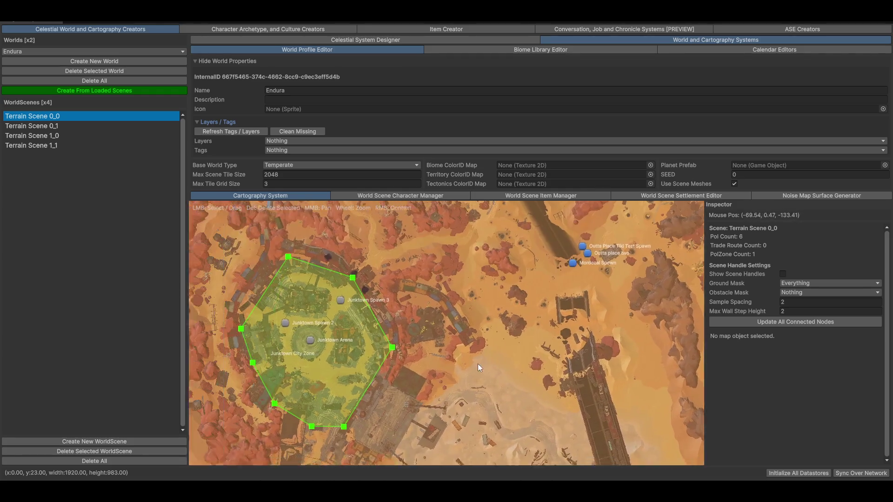
mouse_move(455, 300)
left_mouse_down()
mouse_move(553, 266)
mouse_move(527, 294)
mouse_move(559, 319)
left_mouse_up()
scroll(559, 321, "up", 3)
scroll(565, 395, "up", 5)
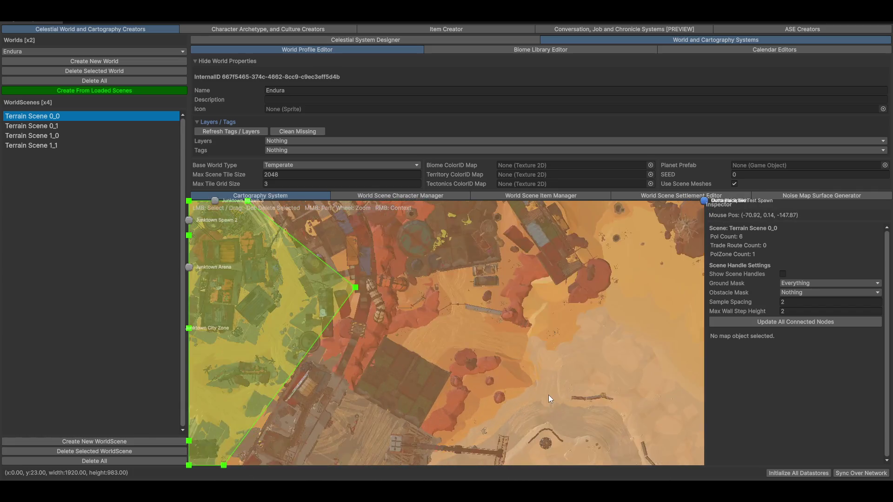
scroll(396, 370, "down", 8)
mouse_move(376, 326)
left_mouse_down()
mouse_move(494, 311)
mouse_move(584, 322)
left_mouse_up()
scroll(456, 321, "up", 2)
mouse_move(345, 320)
left_mouse_down()
mouse_move(344, 301)
mouse_move(335, 302)
mouse_move(342, 305)
left_mouse_up()
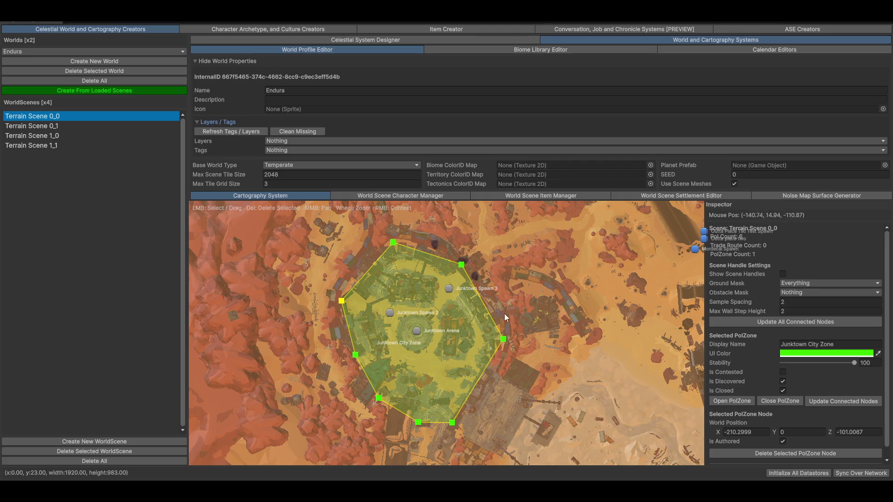
Create a new trade route east of Junktown City Zone and drag its start node into place.
right_click(540, 263)
mouse_move(582, 273)
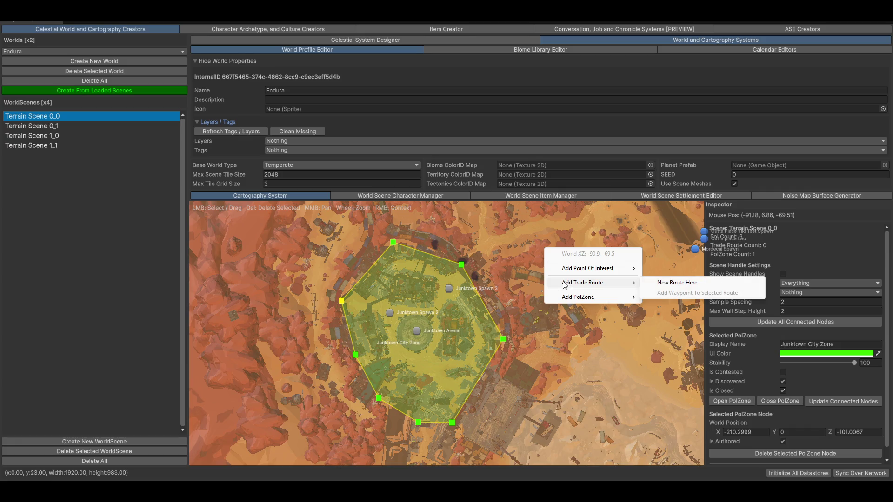
left_click(676, 286)
mouse_move(663, 283)
left_mouse_down()
mouse_move(543, 316)
mouse_move(473, 254)
left_mouse_up()
mouse_move(436, 294)
left_mouse_down()
mouse_move(588, 394)
mouse_move(600, 372)
mouse_move(593, 331)
left_mouse_up()
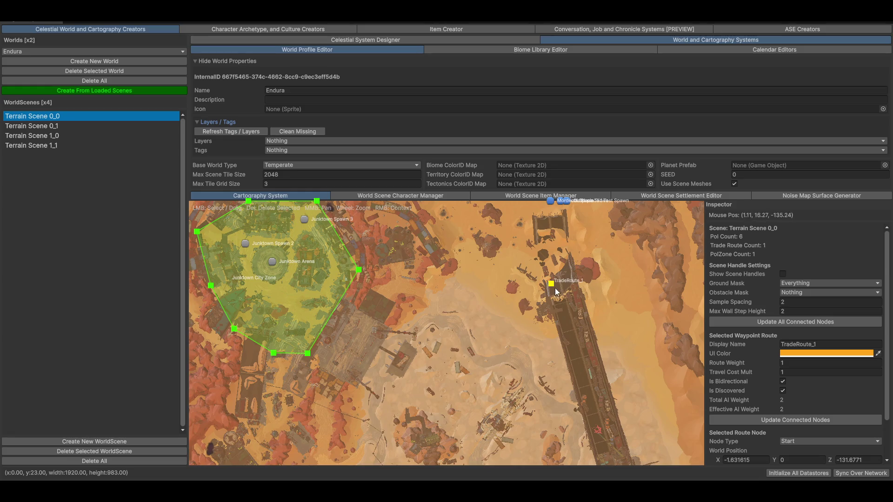
left_click_drag(551, 285, 617, 350)
mouse_move(640, 384)
left_mouse_down()
mouse_move(649, 402)
mouse_move(507, 271)
mouse_move(565, 385)
mouse_move(540, 399)
left_mouse_up()
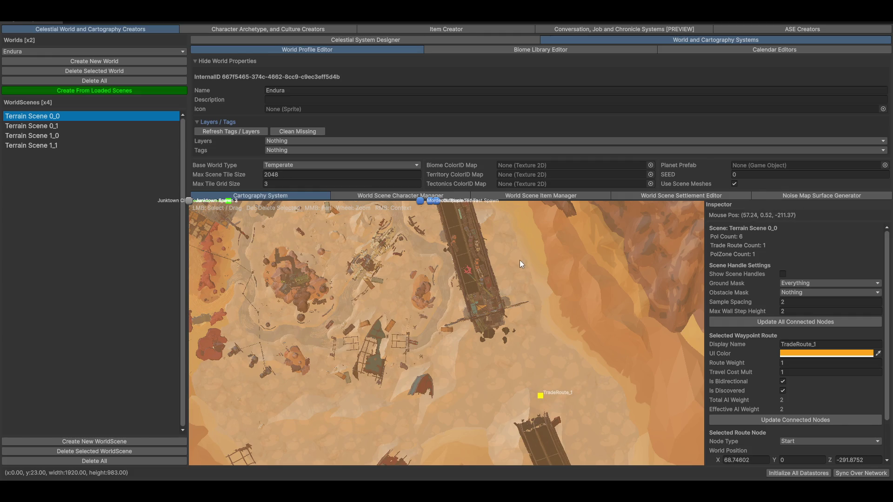
Rename the new route to 'Caravan Route 1' in its Display Name field.
left_click(828, 349)
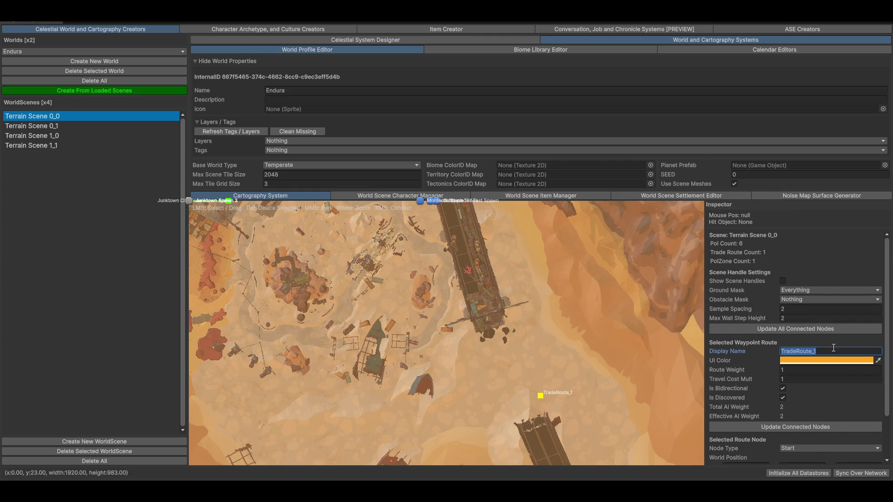
type("Caravan")
scroll(754, 367, "down", 3)
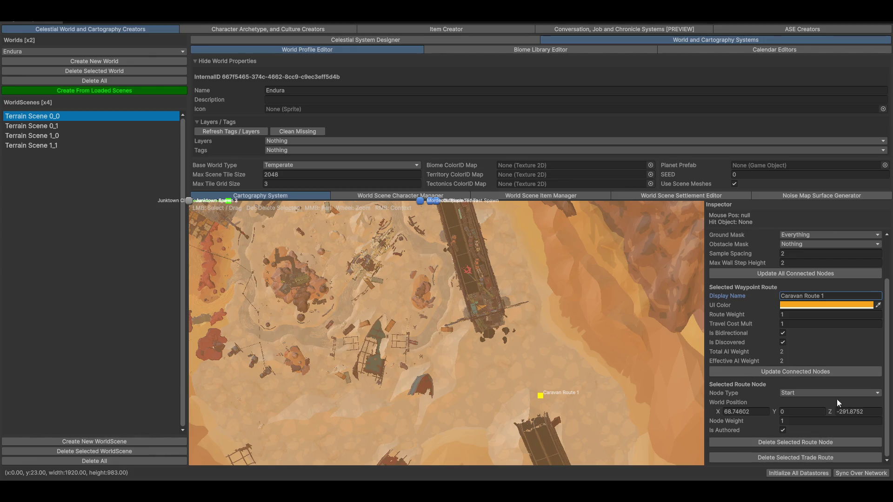
Add an end node to Caravan Route 1 and select it.
right_click(540, 288)
mouse_move(569, 326)
left_click(674, 323)
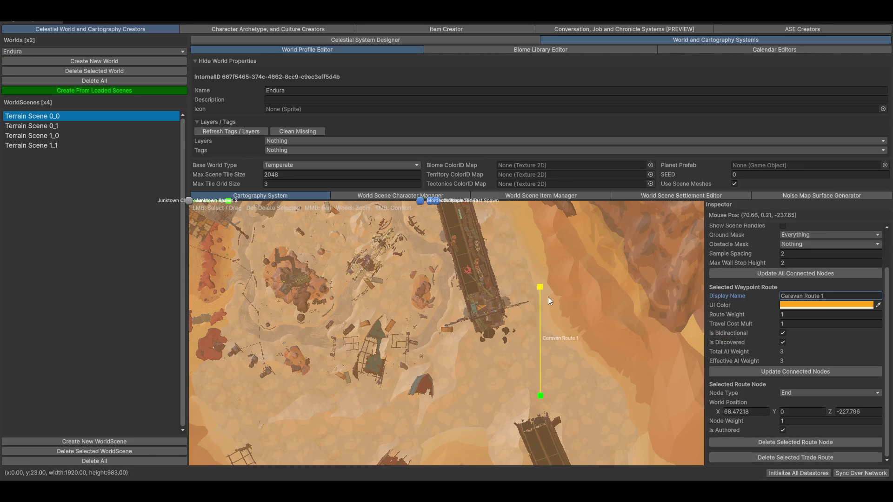
left_click(540, 287)
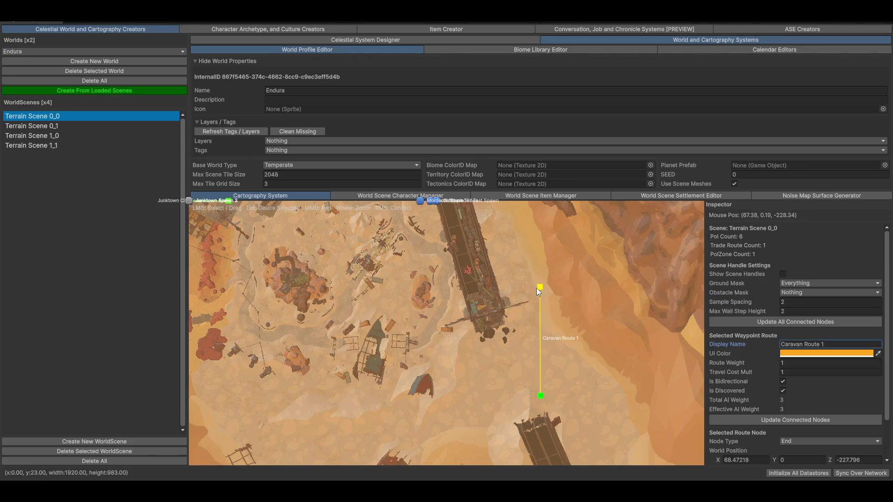
scroll(538, 279, "up", 3)
Add two more waypoints to Caravan Route 1 at separate spots on the map.
right_click(515, 295)
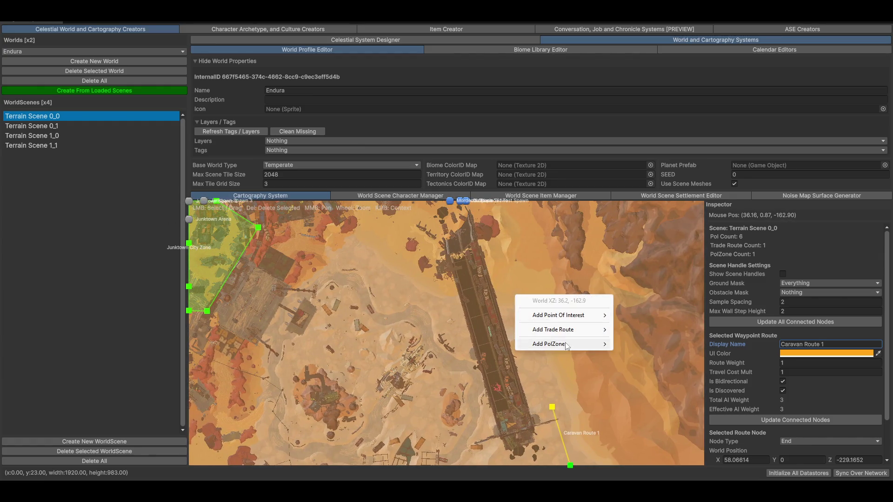
mouse_move(558, 330)
left_click(660, 340)
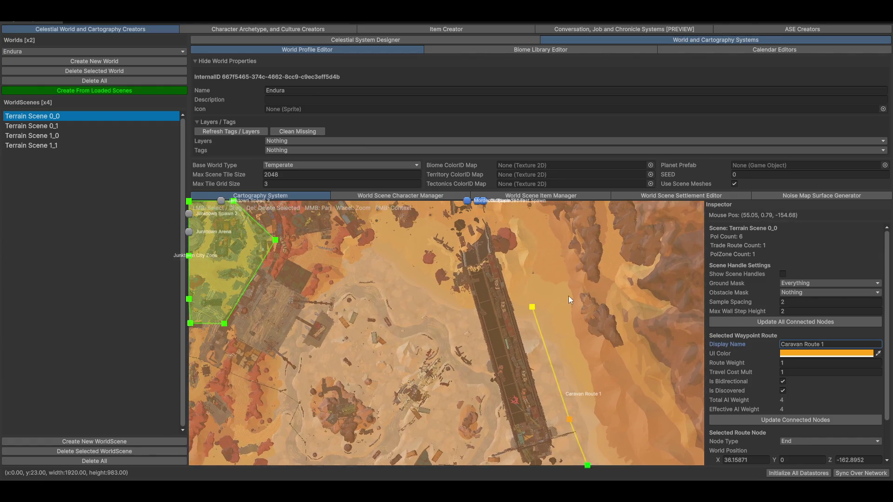
right_click(395, 277)
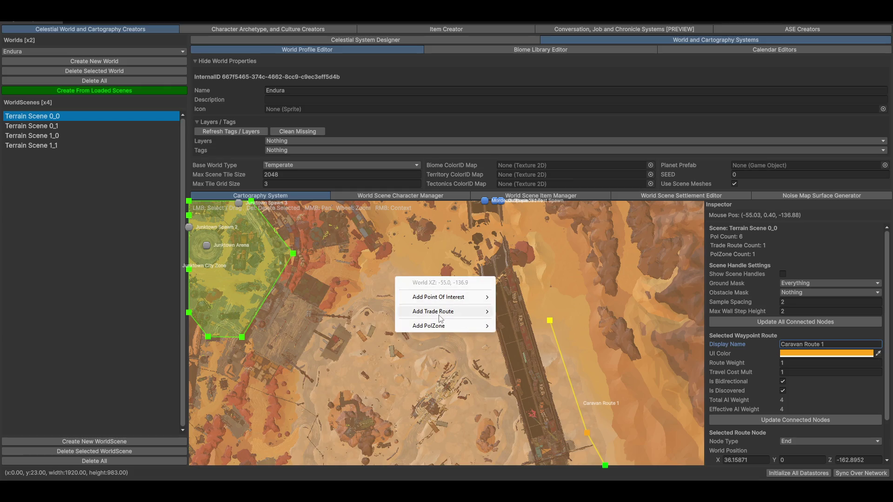
mouse_move(433, 316)
left_click(556, 325)
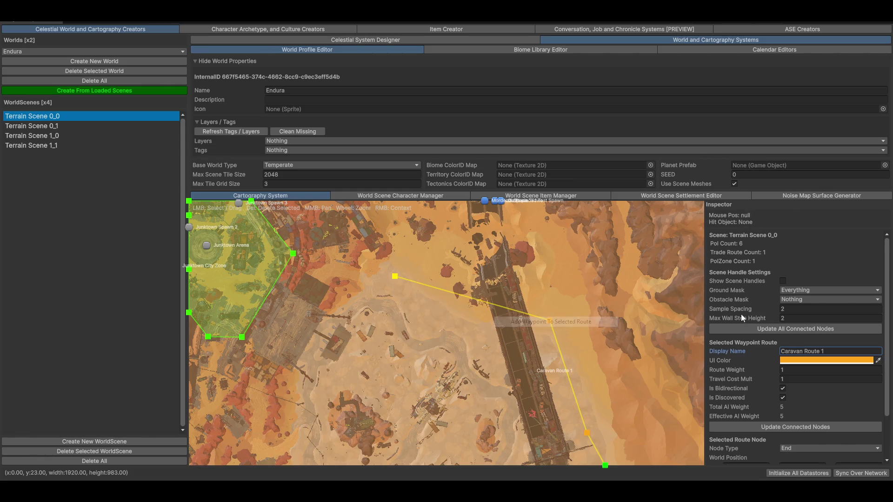
scroll(505, 310, "down", 3)
scroll(564, 298, "up", 5)
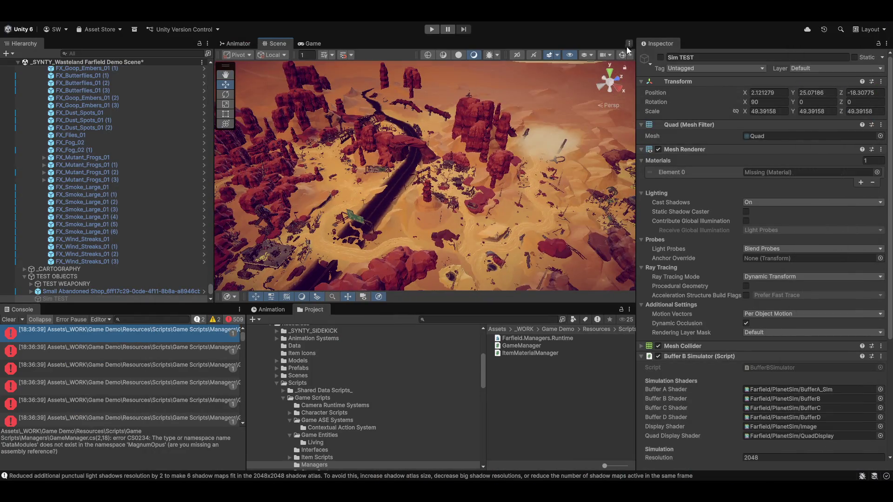
Drag Caravan Route 1's end and lower waypoints into place in the Scene view, then maximize the Magnum Opus Editor.
mouse_move(298, 154)
left_mouse_down()
mouse_move(358, 135)
mouse_move(348, 140)
mouse_move(562, 144)
mouse_move(533, 220)
left_mouse_up()
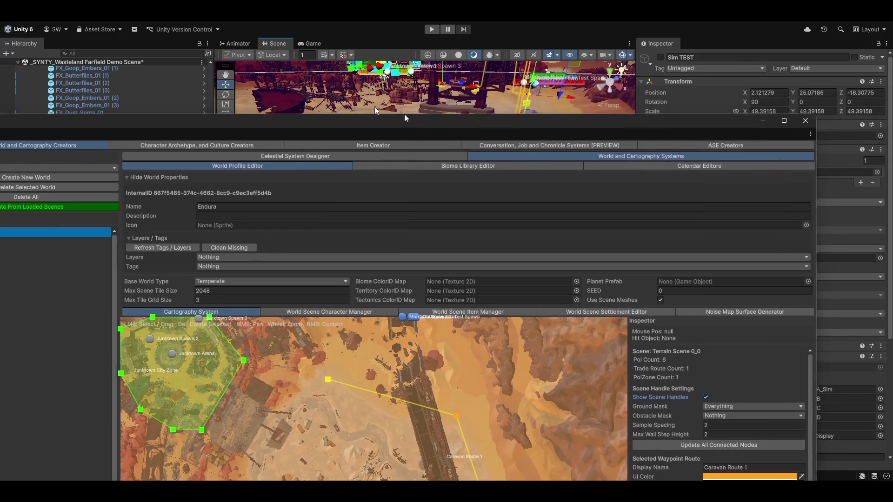
mouse_move(408, 113)
left_mouse_down()
mouse_move(40, 43)
mouse_move(1, 22)
left_mouse_up()
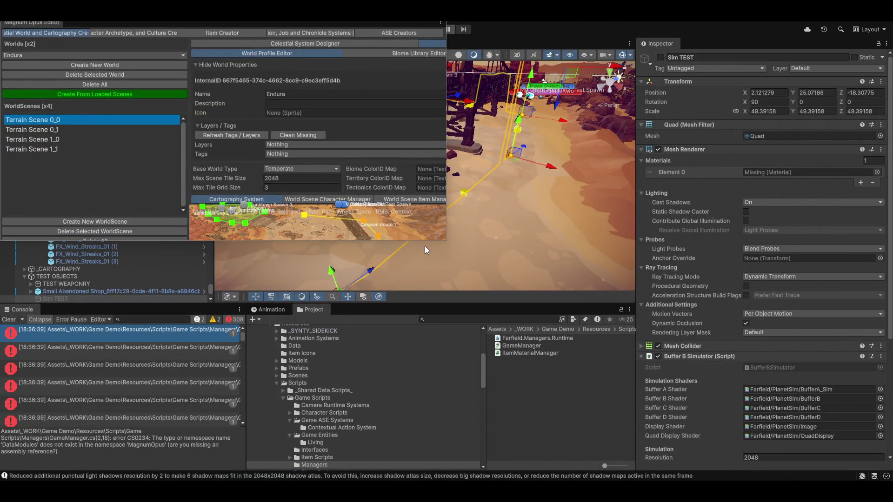
mouse_move(446, 241)
left_mouse_down()
mouse_move(439, 326)
mouse_move(509, 444)
left_mouse_up()
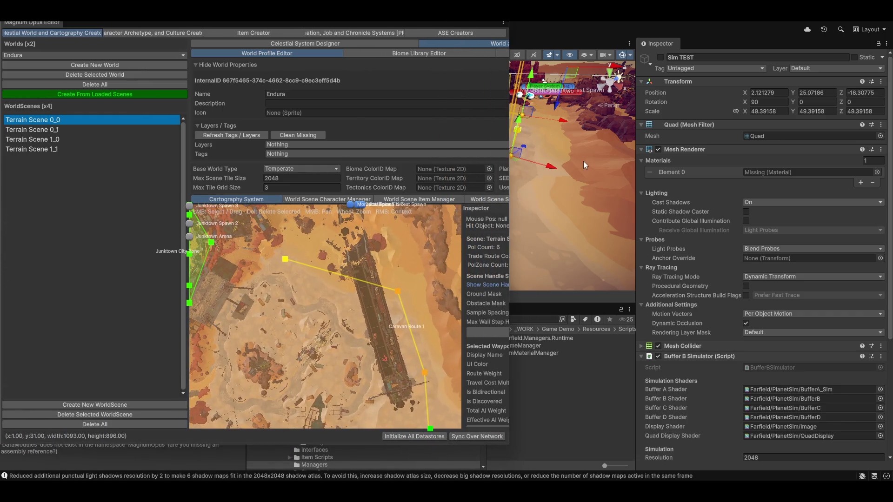
mouse_move(599, 195)
left_mouse_down()
mouse_move(616, 202)
mouse_move(550, 185)
mouse_move(603, 243)
mouse_move(576, 235)
mouse_move(555, 209)
left_mouse_up()
mouse_move(593, 152)
left_mouse_down()
mouse_move(572, 251)
mouse_move(547, 289)
mouse_move(546, 182)
mouse_move(564, 272)
mouse_move(493, 260)
mouse_move(512, 279)
mouse_move(597, 268)
left_mouse_up()
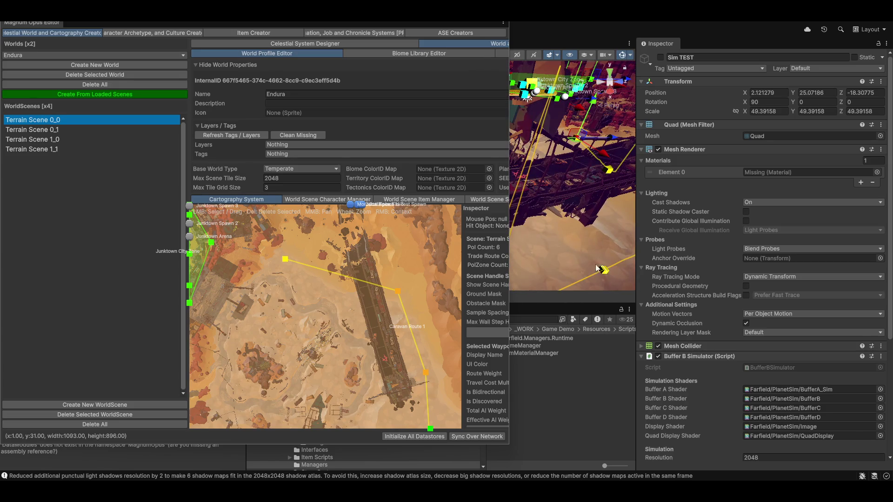
scroll(597, 269, "up", 3)
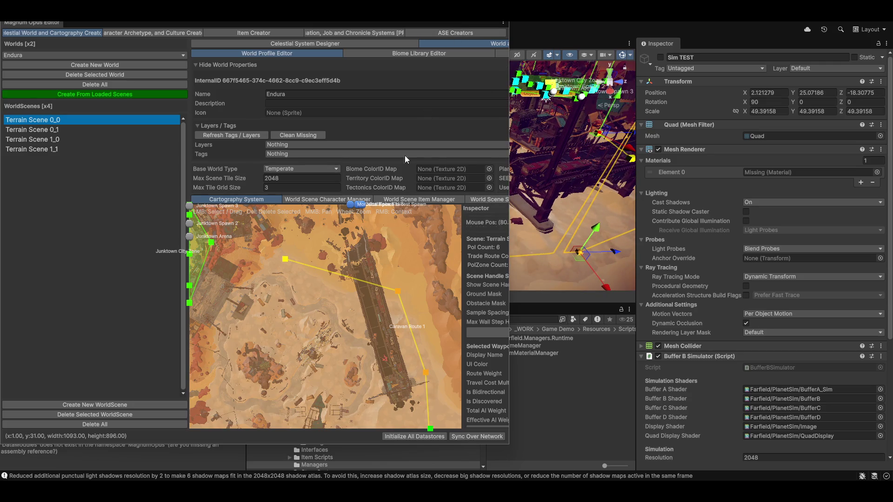
key("shift+space")
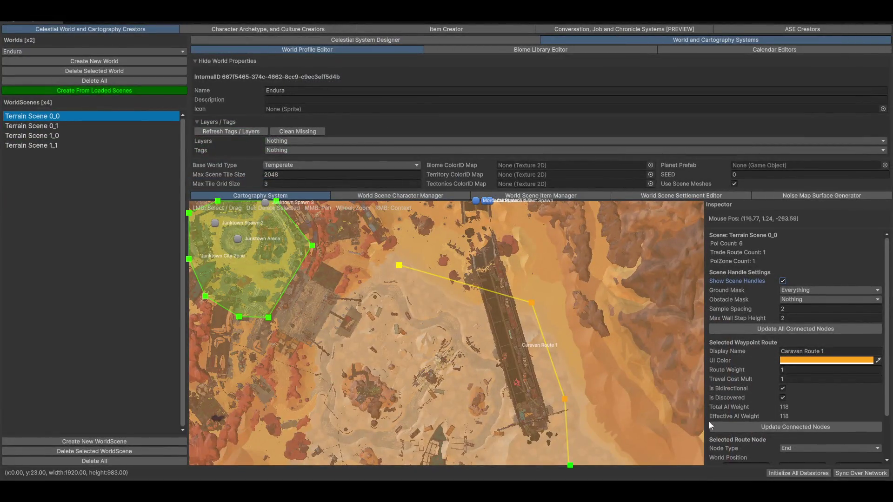
Set Sample Spacing to 2000, update all connected route nodes, and orbit the Scene view to inspect the route.
left_click(802, 309)
type("000")
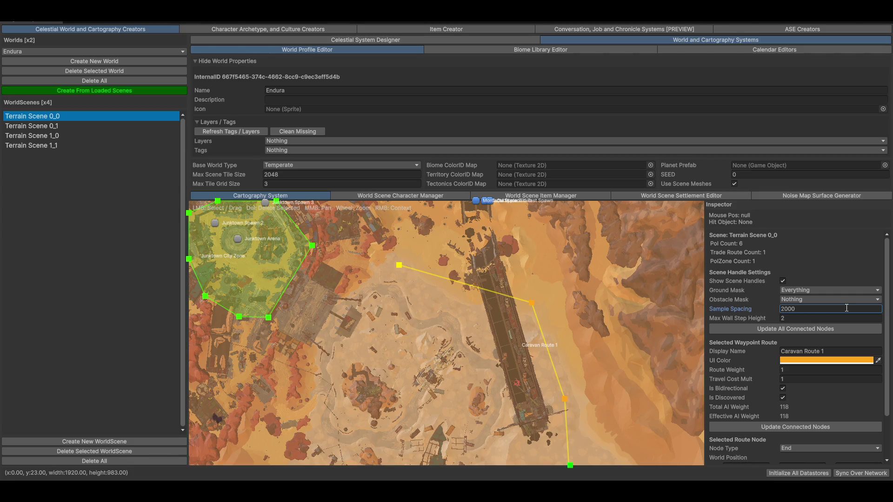
left_click(783, 329)
mouse_move(343, 22)
left_mouse_down()
mouse_move(309, 83)
mouse_move(250, 98)
mouse_move(343, 99)
left_mouse_up()
mouse_move(552, 211)
left_mouse_down()
mouse_move(661, 203)
mouse_move(617, 131)
mouse_move(691, 144)
mouse_move(675, 174)
mouse_move(679, 185)
left_mouse_up()
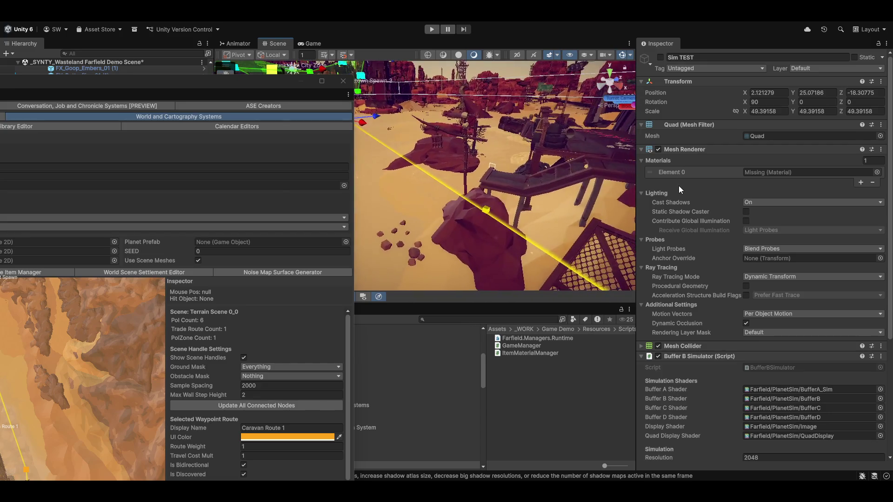
Place an extra waypoint on Caravan Route 1 near its start directly in the Scene view, then check it.
left_click(487, 213)
left_click_drag(480, 180, 485, 244)
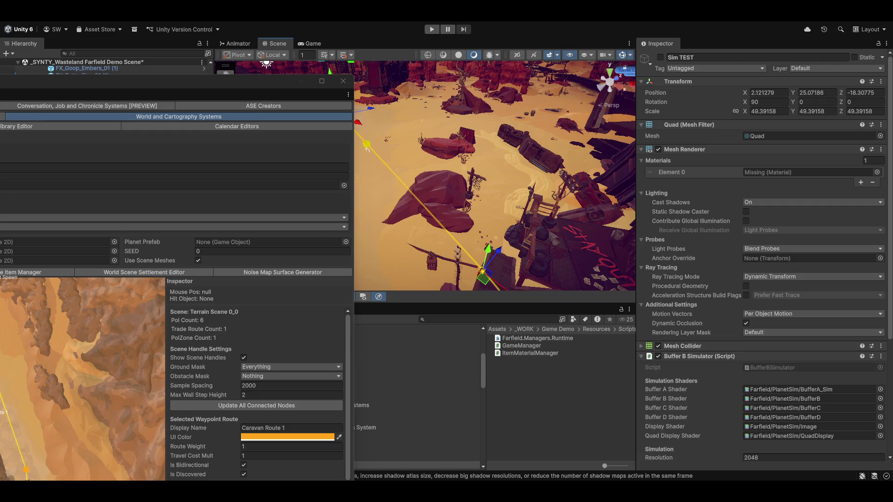
mouse_move(564, 191)
left_mouse_down()
mouse_move(537, 174)
mouse_move(596, 213)
mouse_move(692, 231)
left_mouse_up()
mouse_move(535, 242)
left_mouse_down()
mouse_move(505, 254)
mouse_move(416, 159)
left_mouse_up()
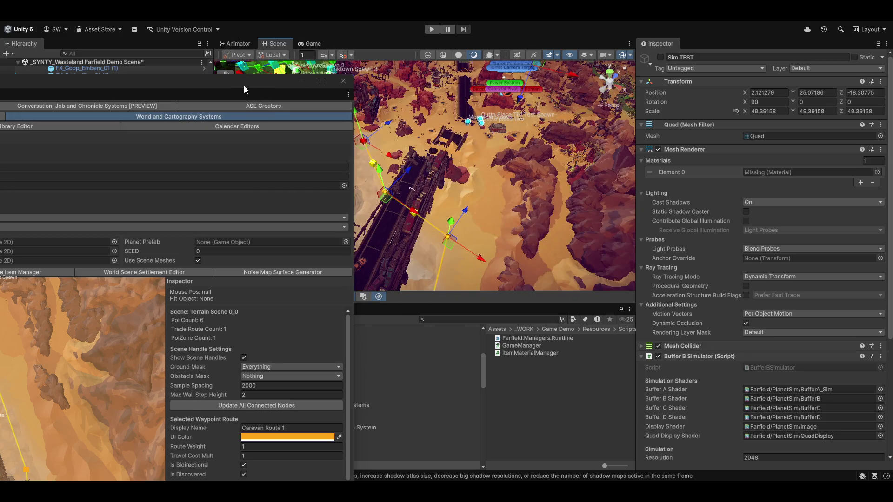
Review the finished route on the maximized Cartography map, then go to World Scene Character Manager.
left_click(321, 81)
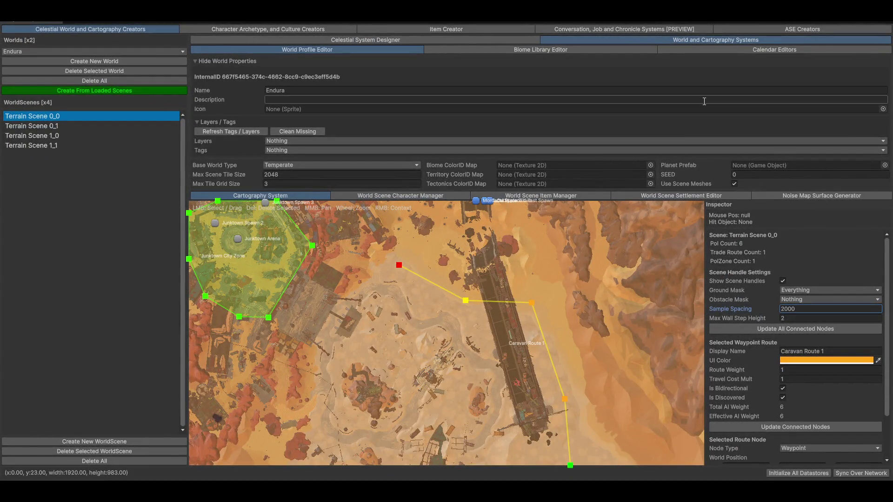
scroll(437, 321, "down", 5)
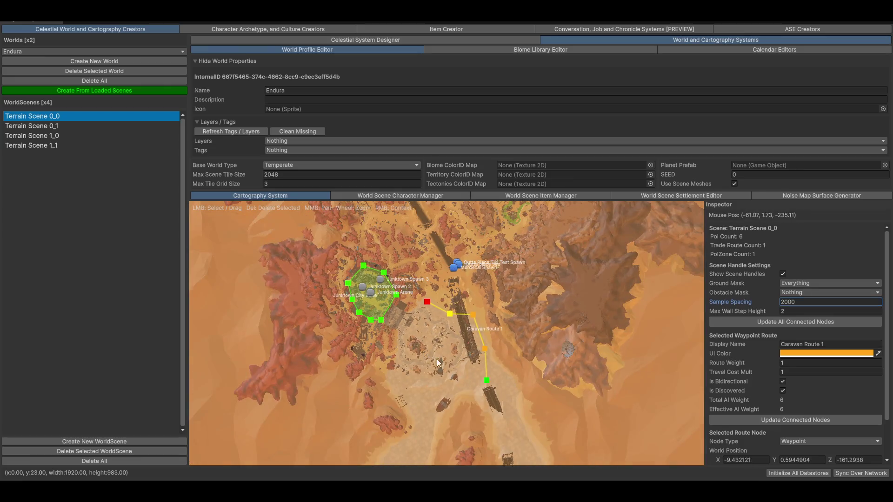
scroll(502, 339, "up", 2)
scroll(471, 300, "up", 2)
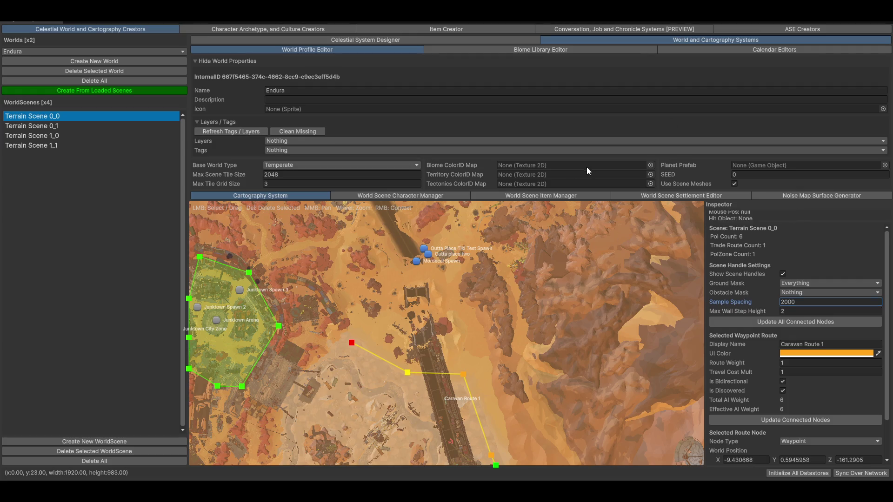
left_click(369, 195)
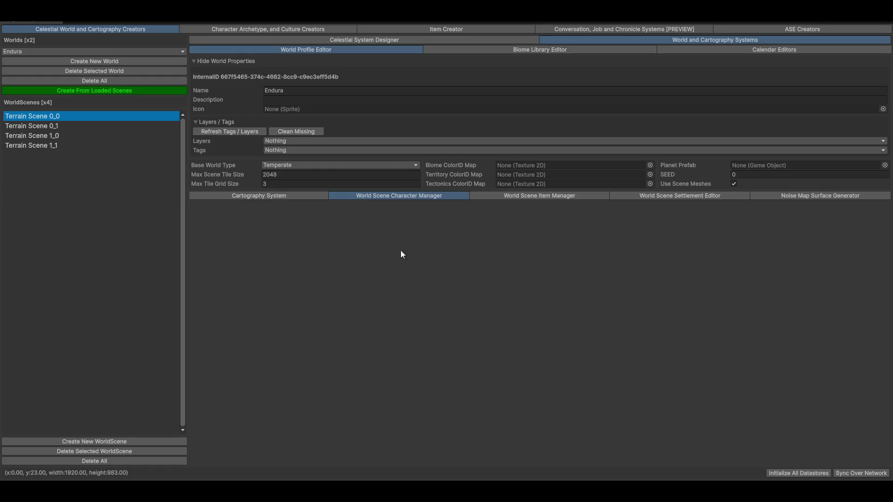
Show the Fuel Tank's properties from the World Scene Item Manager's Terrain Scene 0_0 list.
left_click(518, 196)
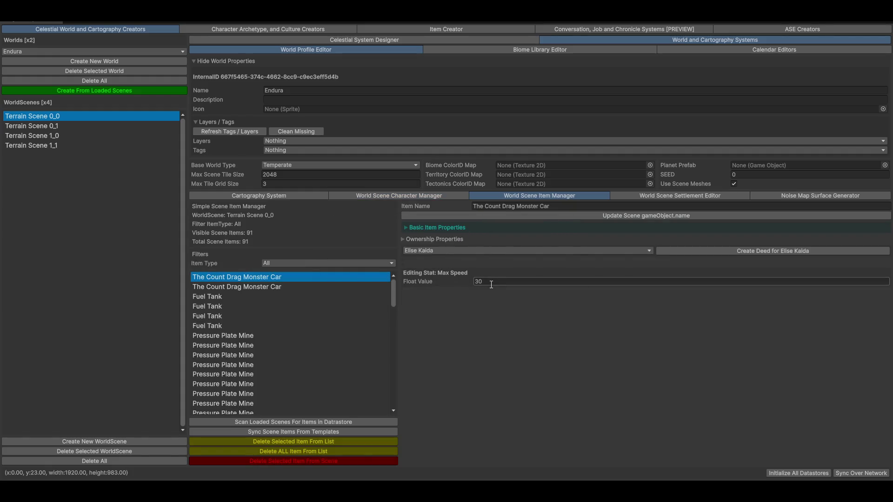
key("shift+space")
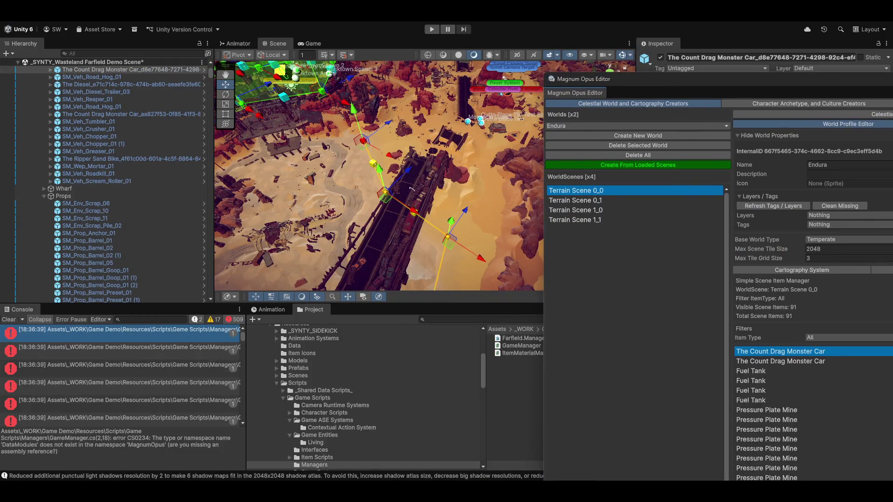
left_click(781, 361)
left_click(763, 391)
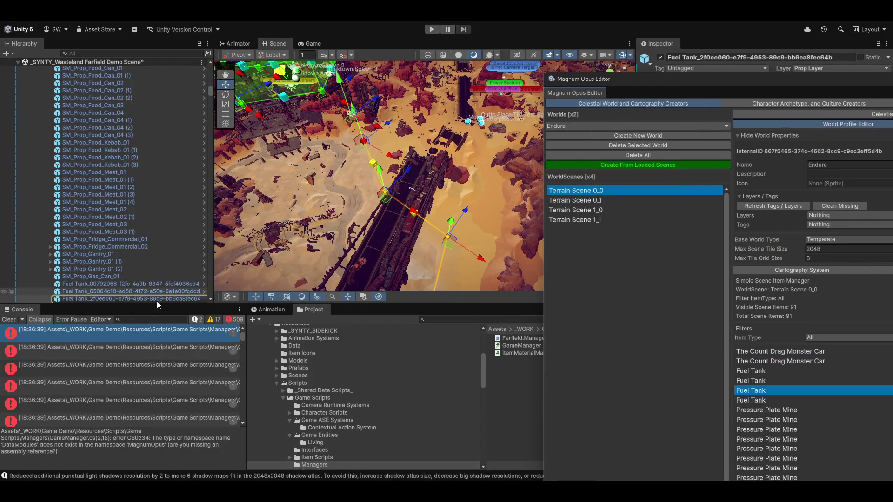
scroll(101, 298, "down", 3)
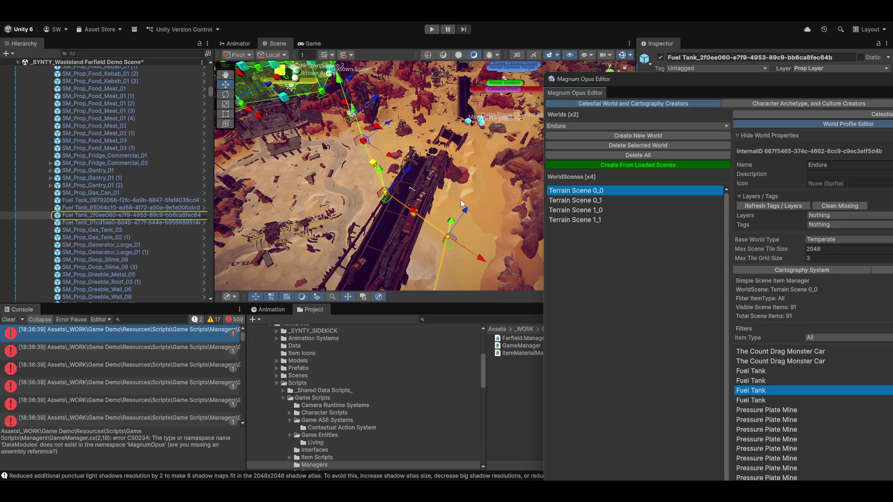
mouse_move(789, 82)
left_mouse_down()
mouse_move(600, 139)
mouse_move(336, 75)
mouse_move(362, 22)
left_mouse_up()
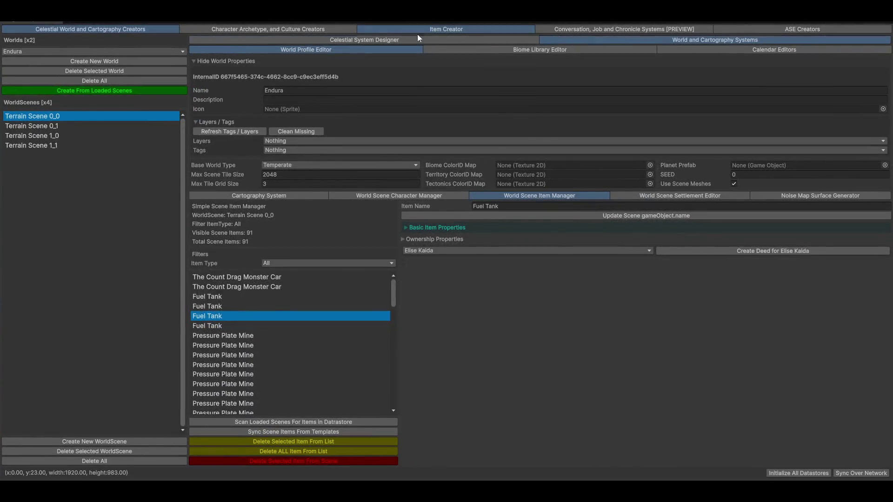
View the Fuel Tank in Item Creator, orbiting its preview after a brief Character Creator check.
left_click(406, 29)
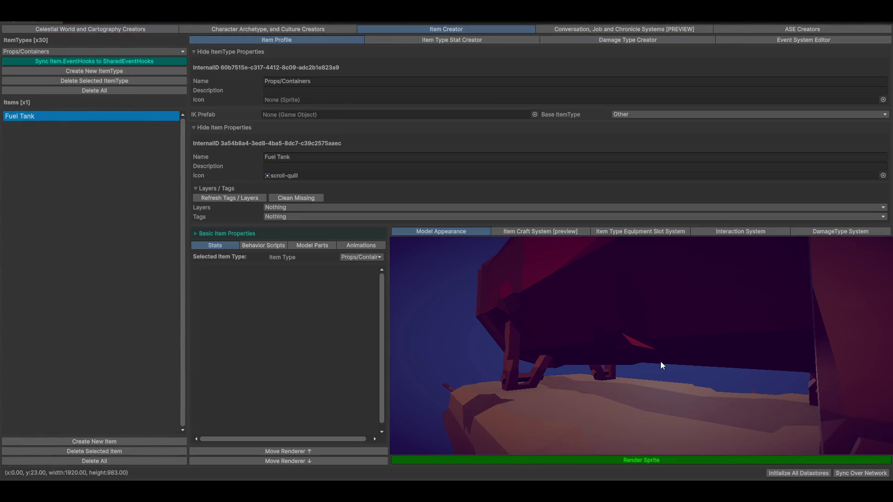
mouse_move(738, 309)
left_mouse_down()
mouse_move(682, 343)
mouse_move(652, 331)
left_mouse_up()
left_click(297, 28)
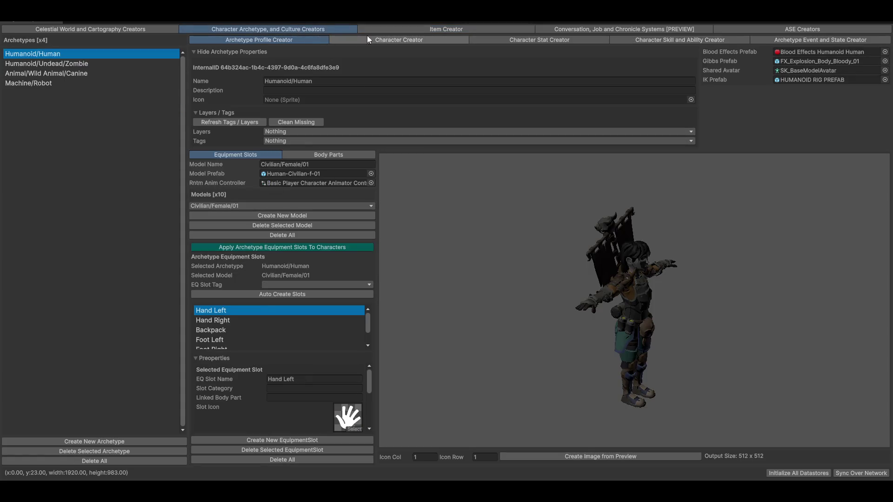
left_click(384, 40)
scroll(657, 345, "down", 5)
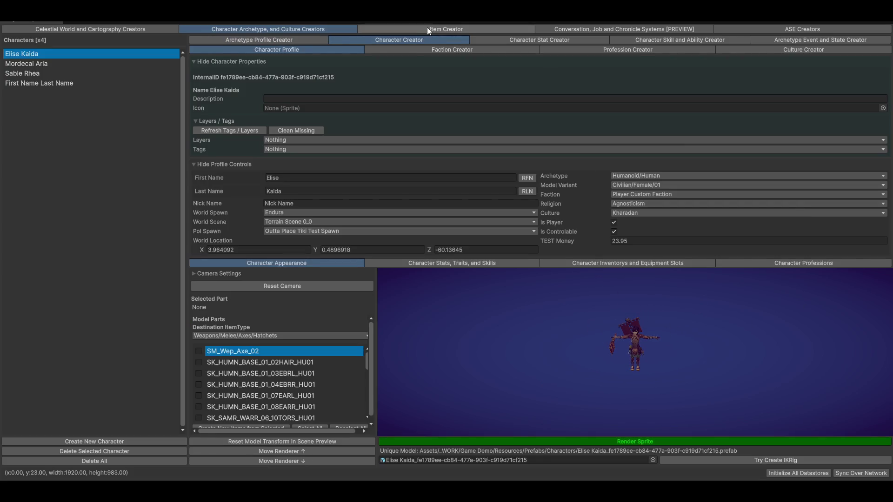
left_click(426, 27)
mouse_move(615, 319)
left_mouse_down()
mouse_move(584, 302)
mouse_move(584, 370)
mouse_move(683, 357)
mouse_move(602, 358)
mouse_move(641, 348)
mouse_move(624, 348)
mouse_move(627, 371)
left_mouse_up()
scroll(663, 363, "up", 2)
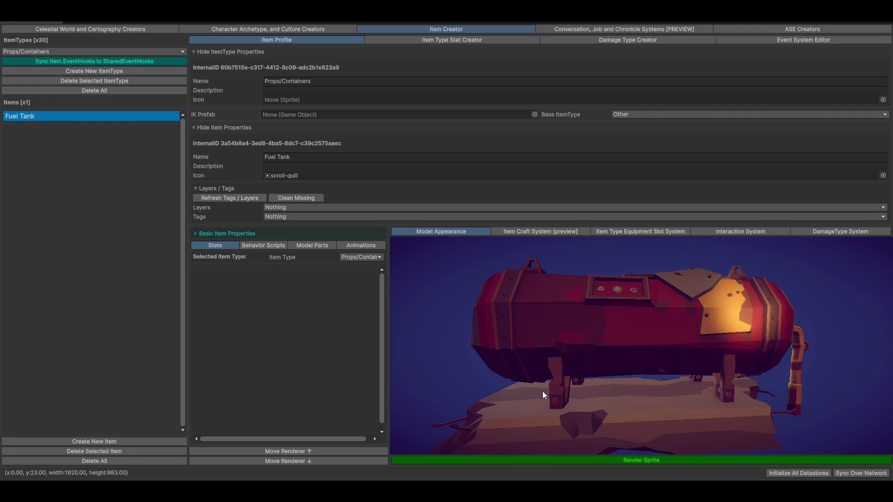
left_click_drag(542, 391, 552, 364)
scroll(553, 364, "down", 3)
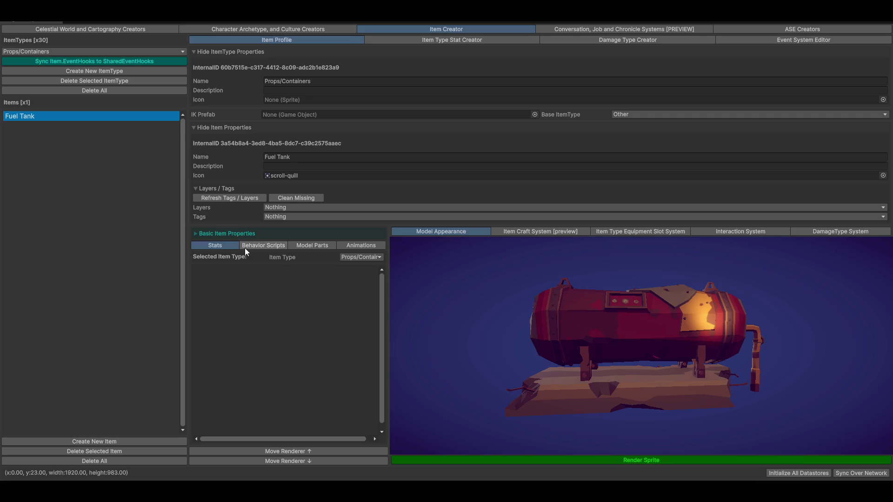
Show the Fuel Tank's GameItemExplosionHelper script and its CraftingGraph_911487712 crafting graph.
left_click(256, 244)
mouse_move(602, 327)
left_mouse_down()
mouse_move(625, 338)
mouse_move(619, 325)
left_mouse_up()
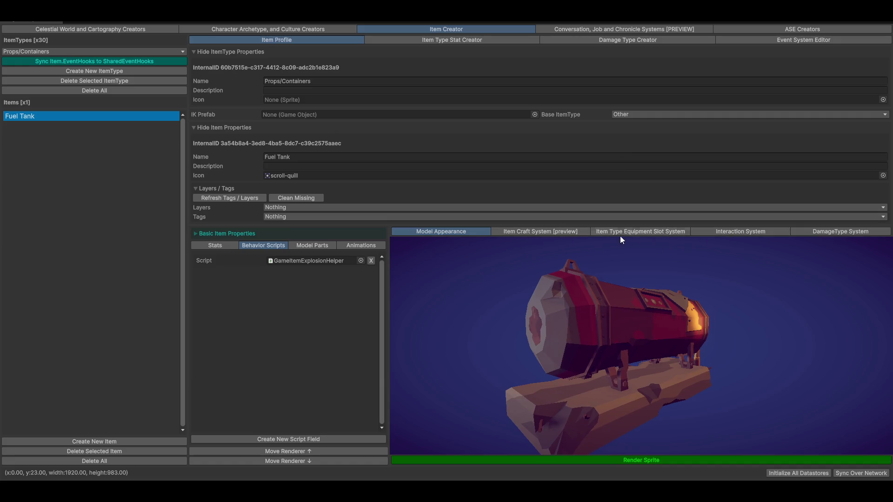
left_click(541, 232)
scroll(726, 395, "down", 5)
left_click_drag(702, 429, 688, 380)
right_click(660, 373)
Show the Fuel Tank's Fuel Refill and Syphon actions, then the Syphon definition in Event Def Creator.
mouse_move(686, 379)
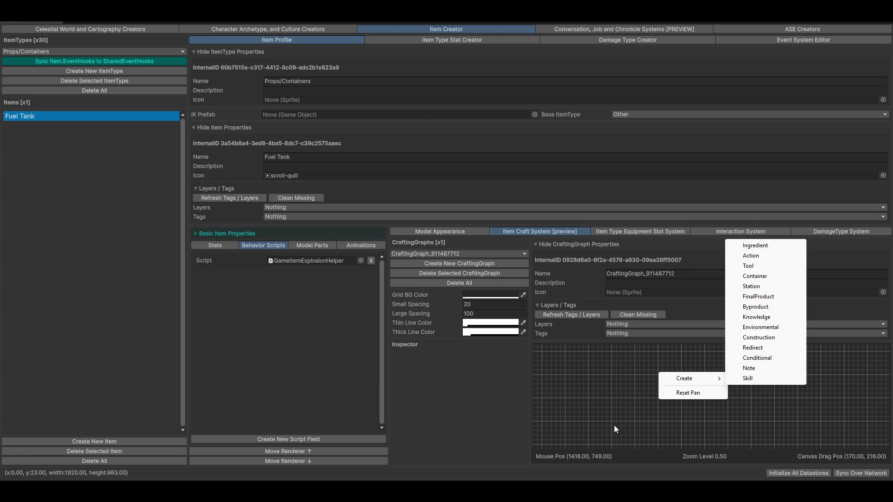
left_click(618, 393)
left_click_drag(618, 392, 640, 333)
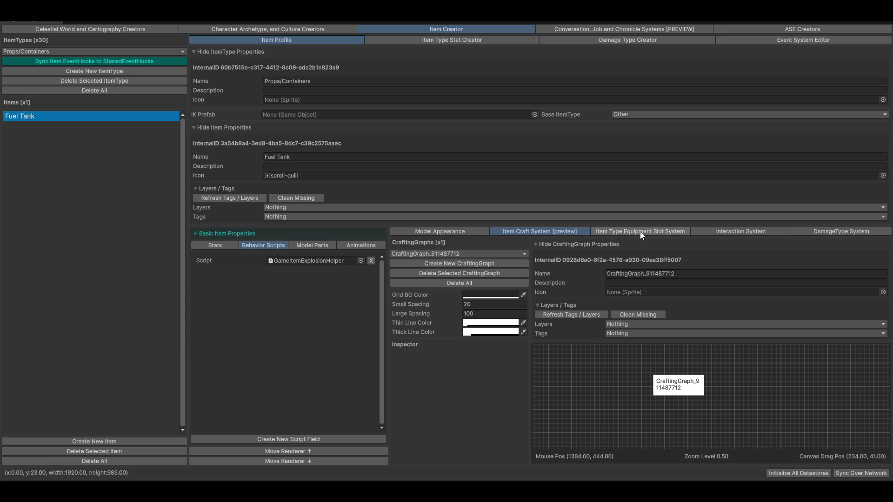
left_click(737, 231)
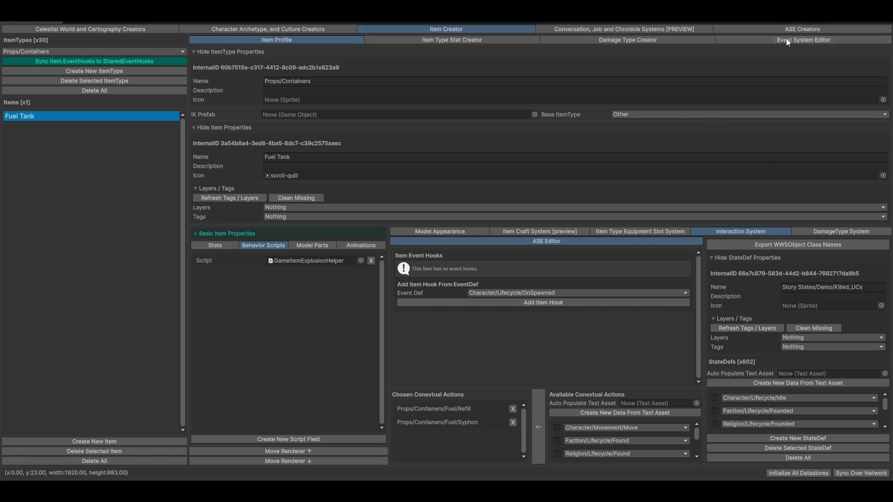
left_click(773, 29)
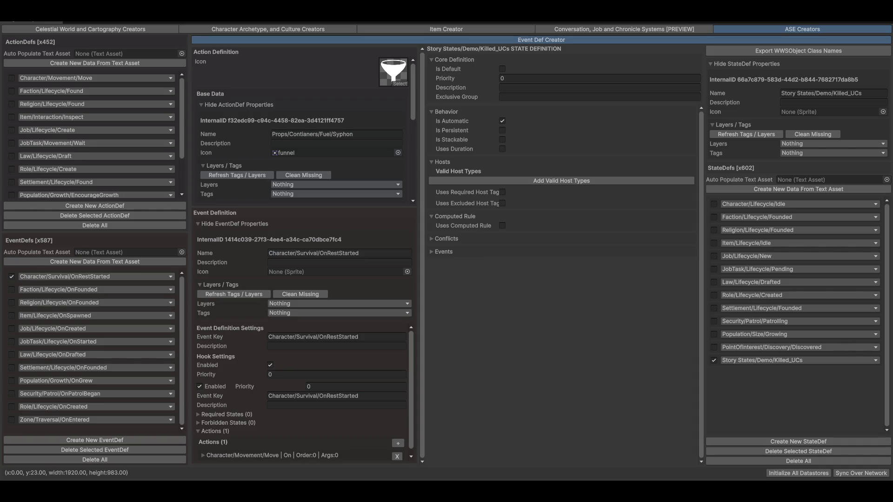
Load the Swordarm McGee Convo Tree in the Conversation Editor.
left_click(607, 30)
scroll(318, 373, "down", 5)
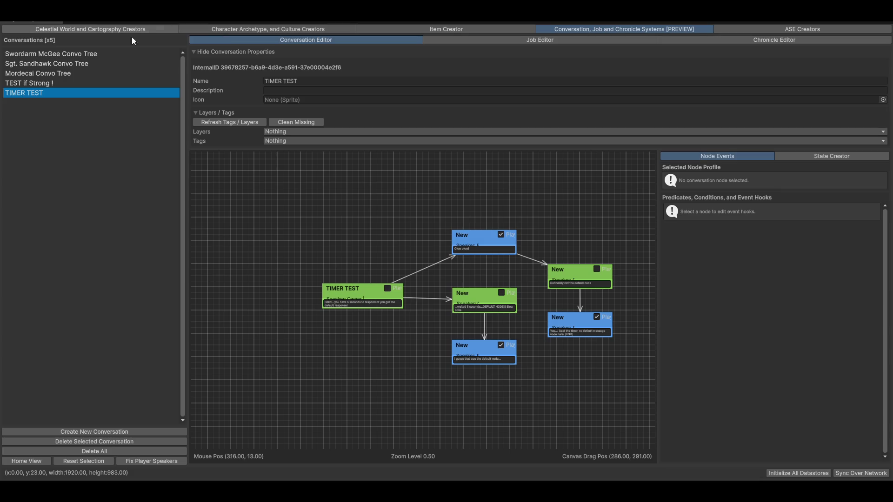
left_click(45, 55)
Pan and zoom the conversation graph to reveal its dialogue, Jobstate and Player reply nodes.
mouse_move(589, 293)
left_mouse_down()
mouse_move(508, 271)
mouse_move(471, 191)
mouse_move(308, 213)
mouse_move(406, 289)
left_mouse_up()
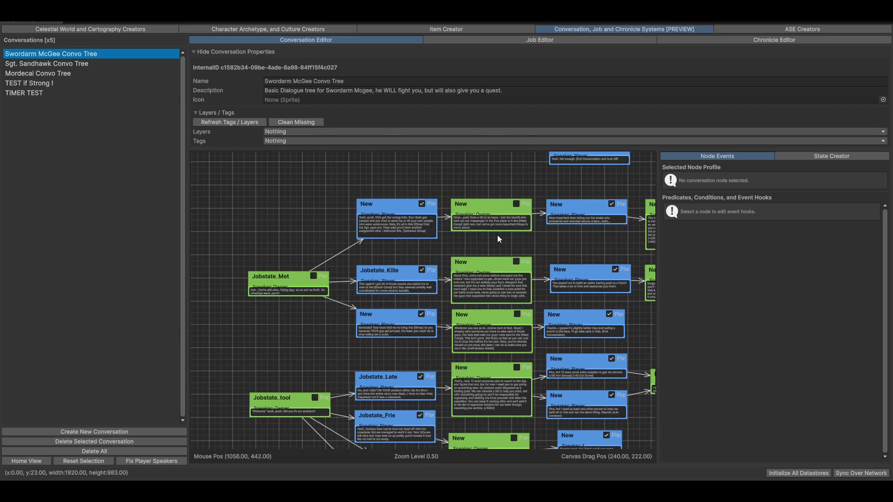
left_click_drag(594, 253, 546, 227)
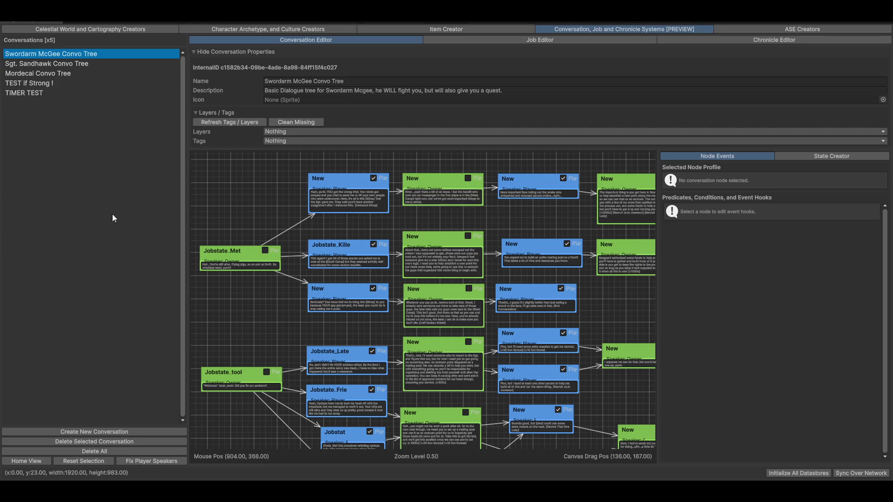
scroll(434, 238, "up", 5)
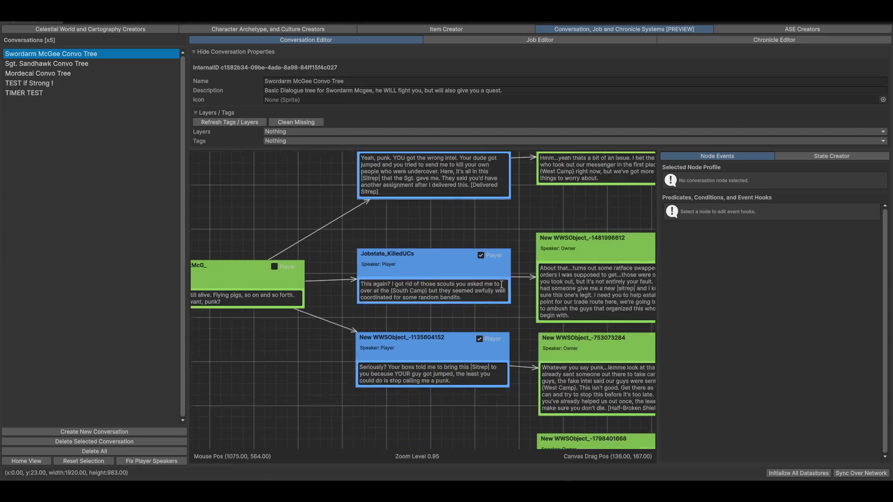
mouse_move(352, 333)
left_mouse_down()
mouse_move(387, 322)
mouse_move(320, 316)
left_mouse_up()
scroll(371, 345, "down", 2)
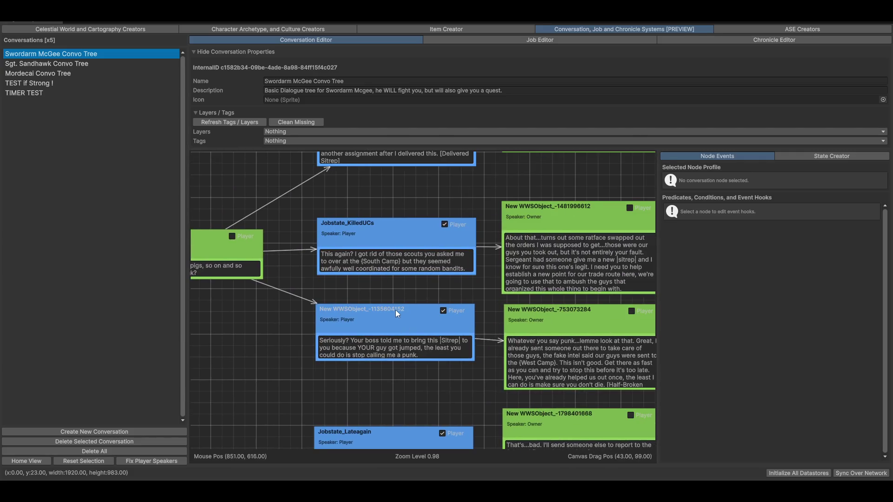
left_click_drag(395, 311, 241, 325)
scroll(470, 340, "down", 3)
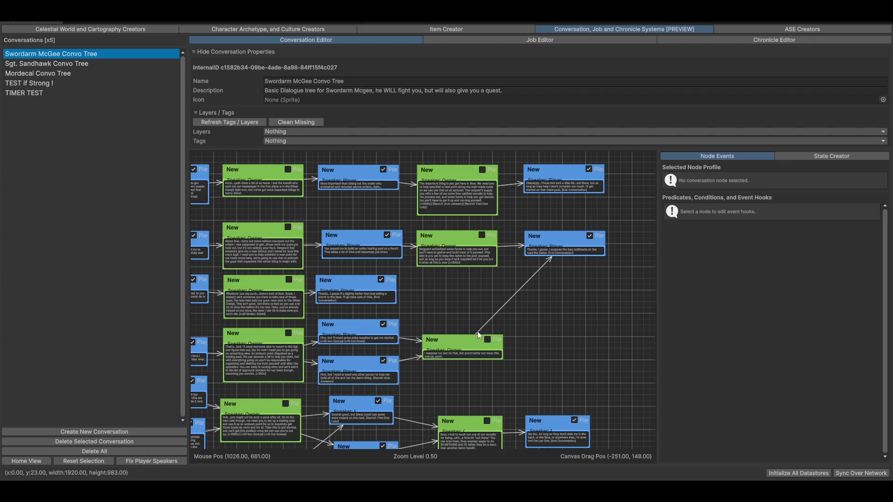
mouse_move(522, 333)
left_mouse_down()
mouse_move(519, 223)
mouse_move(471, 319)
left_mouse_up()
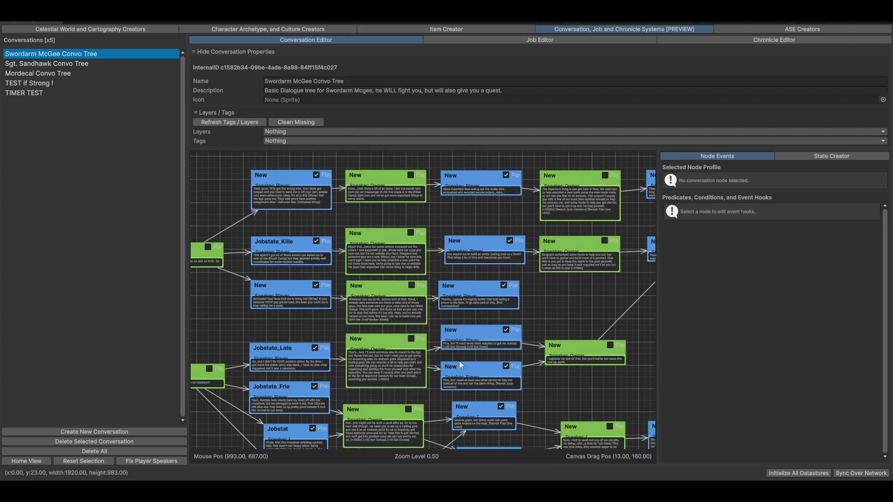
scroll(444, 340, "up", 4)
scroll(476, 299, "up", 5)
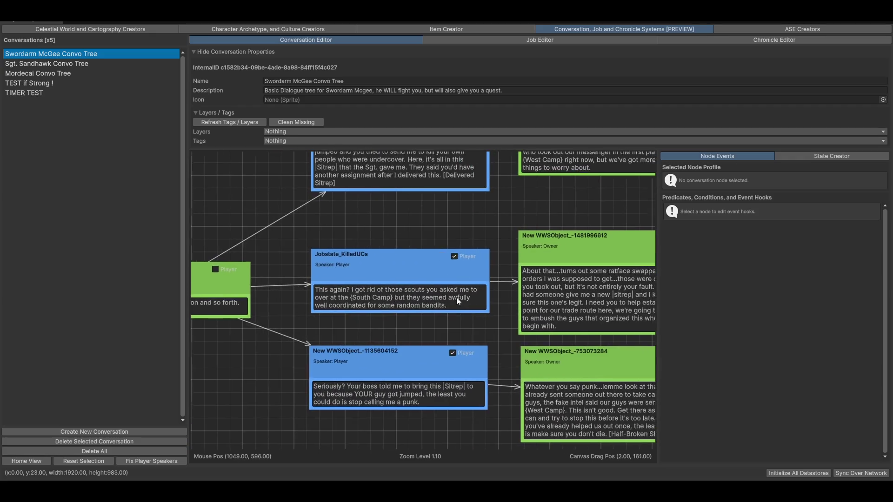
mouse_move(661, 249)
left_mouse_down()
mouse_move(459, 222)
mouse_move(508, 223)
left_mouse_up()
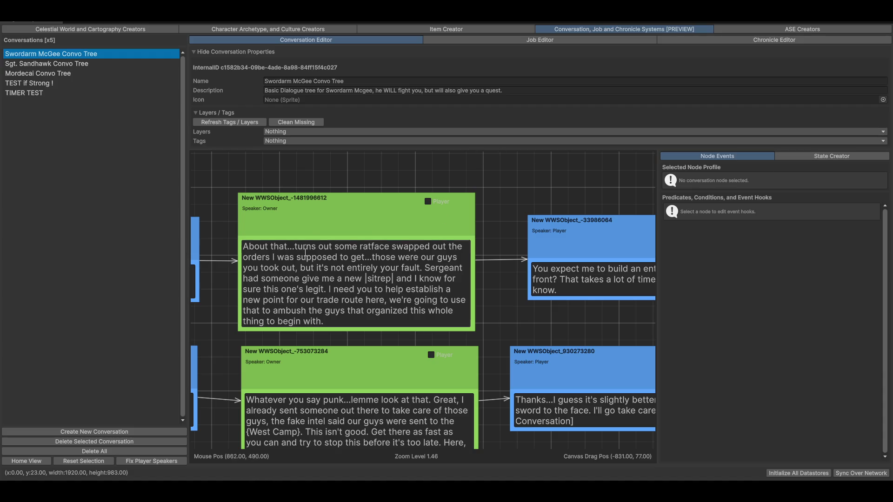
Inspect the Owner and Jobstate_KilledUCs nodes, then bring up the NPC Routine 1 job graph.
mouse_move(305, 229)
left_mouse_down()
mouse_move(303, 200)
mouse_move(314, 213)
mouse_move(321, 194)
left_mouse_up()
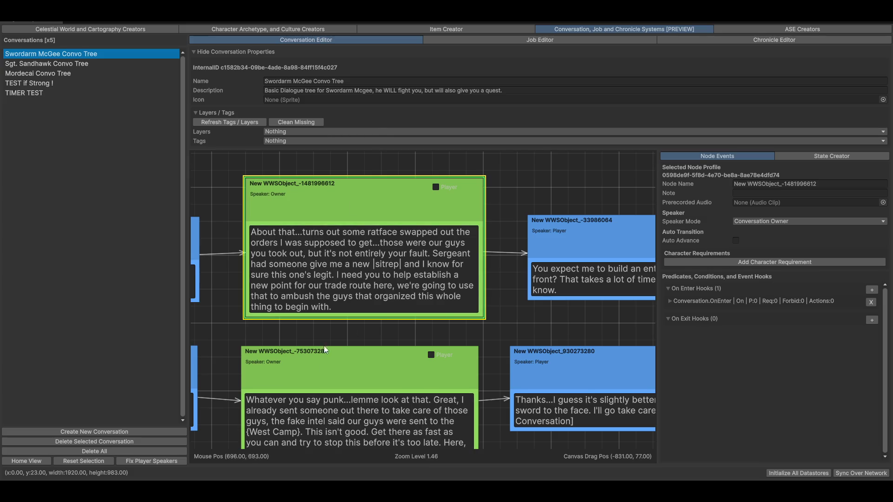
left_click_drag(261, 333, 483, 309)
left_click_drag(373, 294, 548, 273)
left_click(444, 193)
left_click_drag(465, 262, 380, 296)
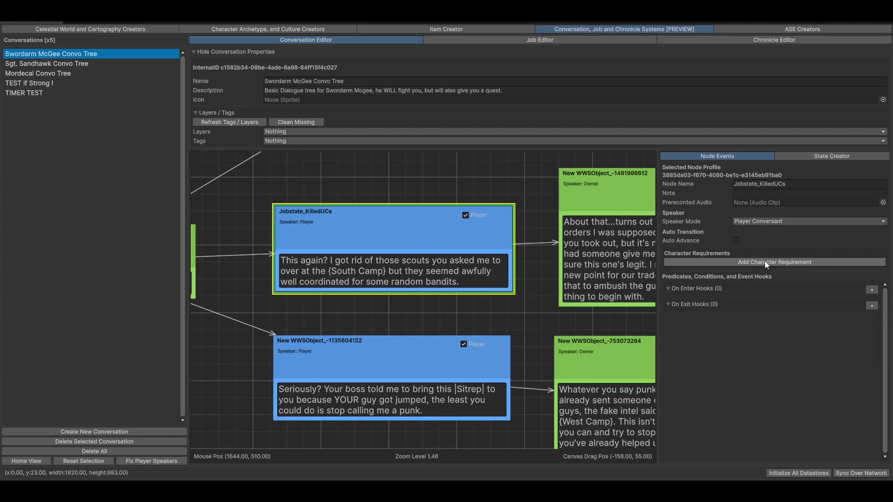
left_click_drag(430, 242, 229, 290)
scroll(444, 192, "down", 5)
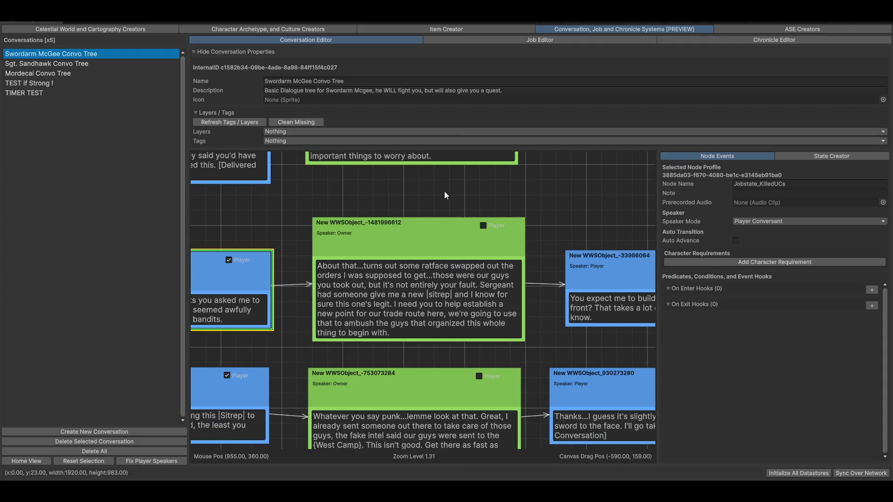
scroll(444, 191, "down", 3)
mouse_move(444, 192)
left_mouse_down()
mouse_move(474, 205)
mouse_move(501, 257)
mouse_move(538, 107)
left_mouse_up()
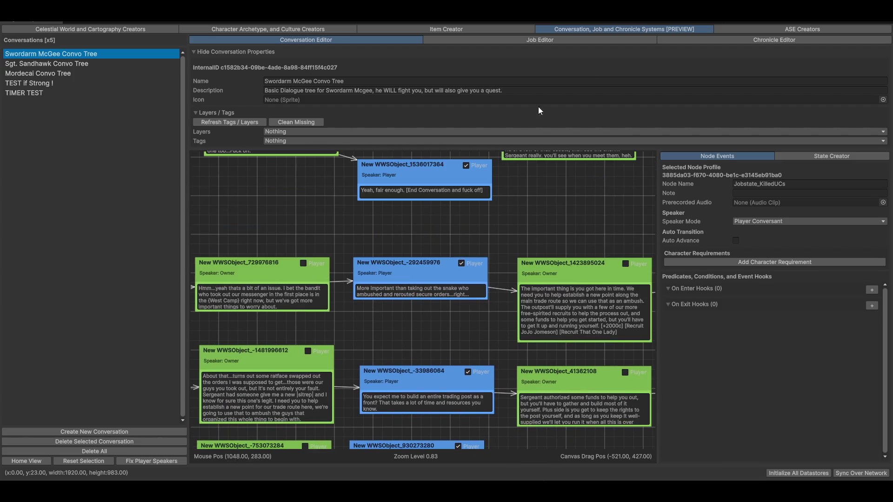
left_click(526, 39)
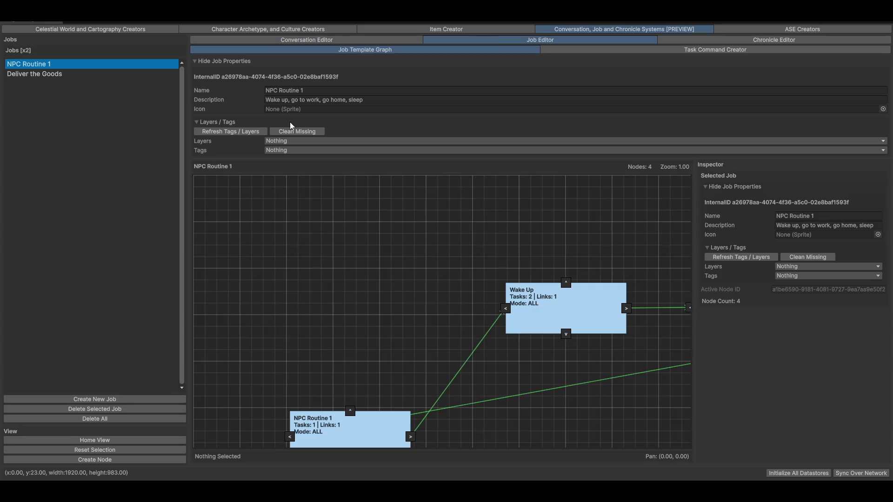
Inspect the Wake Up and Go To Work nodes in the NPC Routine 1 job graph.
left_click_drag(479, 260, 344, 160)
scroll(351, 251, "down", 1)
mouse_move(350, 251)
left_mouse_down()
mouse_move(519, 369)
mouse_move(454, 389)
mouse_move(356, 345)
mouse_move(524, 361)
mouse_move(465, 375)
mouse_move(458, 359)
left_mouse_up()
scroll(356, 344, "down", 2)
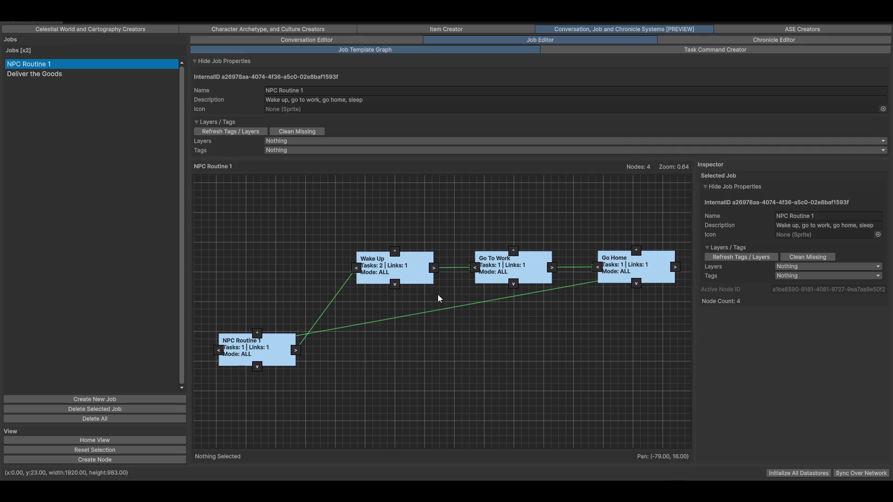
left_click(404, 269)
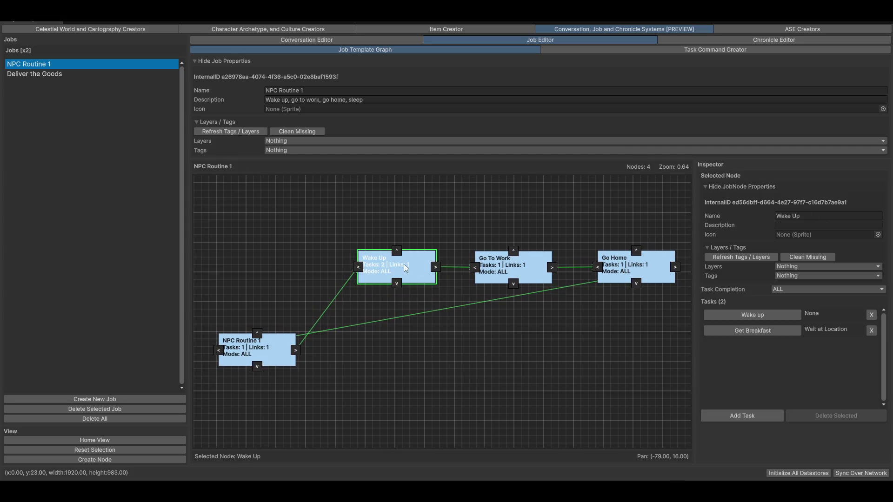
left_click(525, 274)
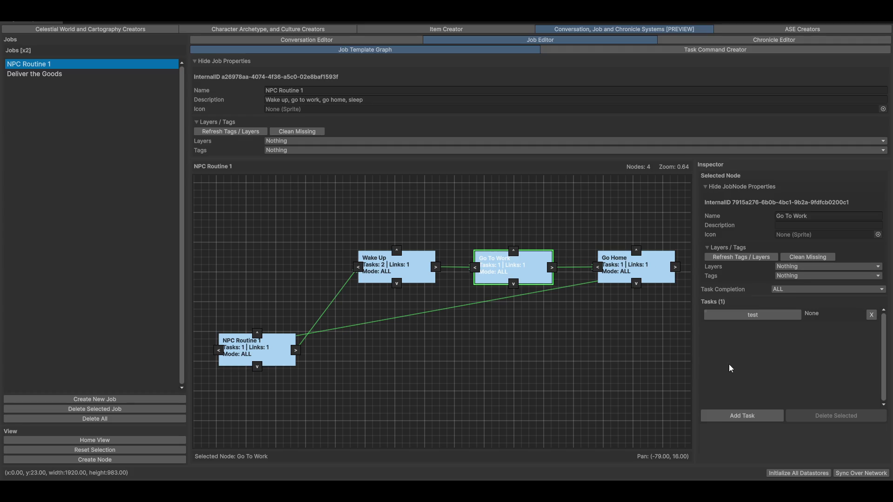
Review the Attack Character, Wait at Location and Get Item task types.
left_click(693, 50)
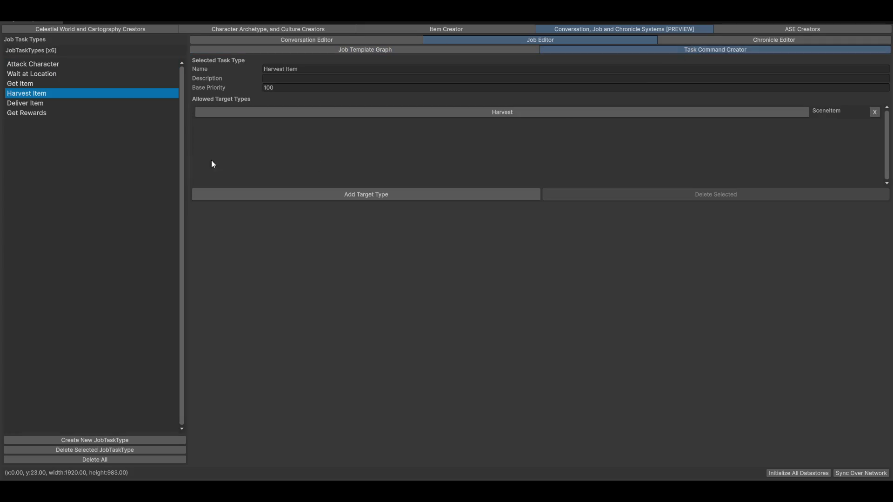
left_click(24, 63)
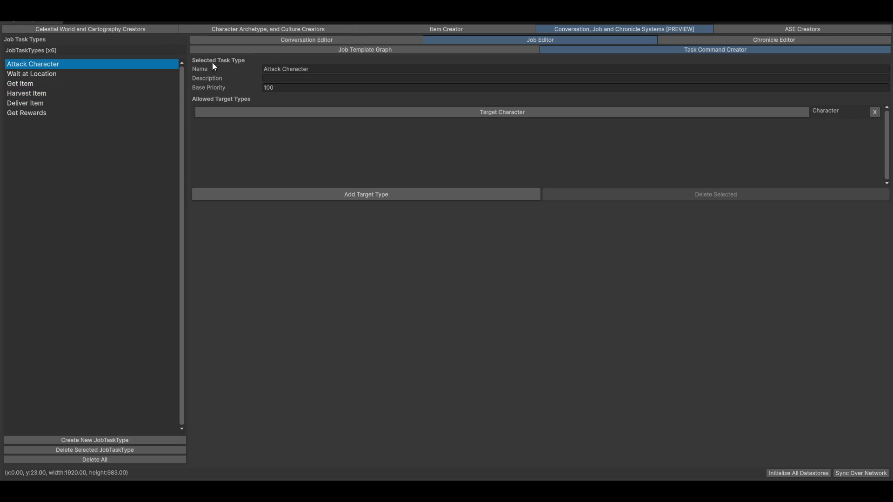
left_click(19, 73)
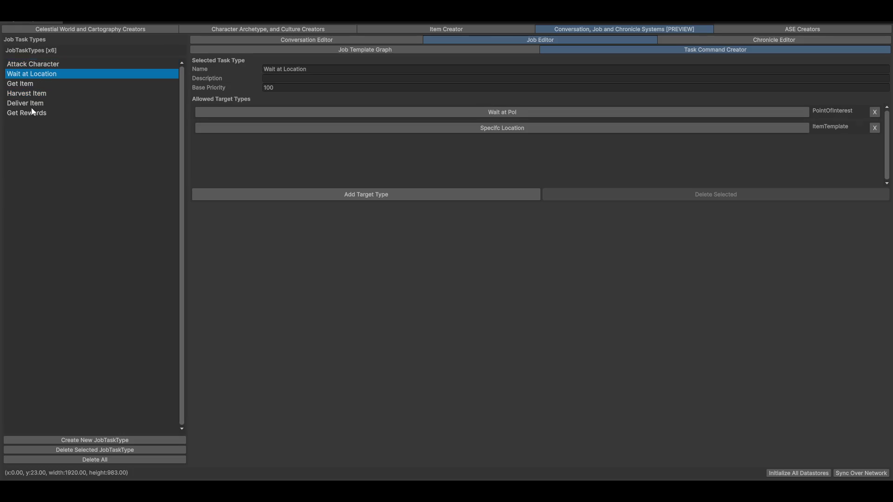
left_click(24, 84)
Check the test task's details with Layers/Tags collapsed, then visit Chronicle Editor and Character Creator.
left_click(422, 49)
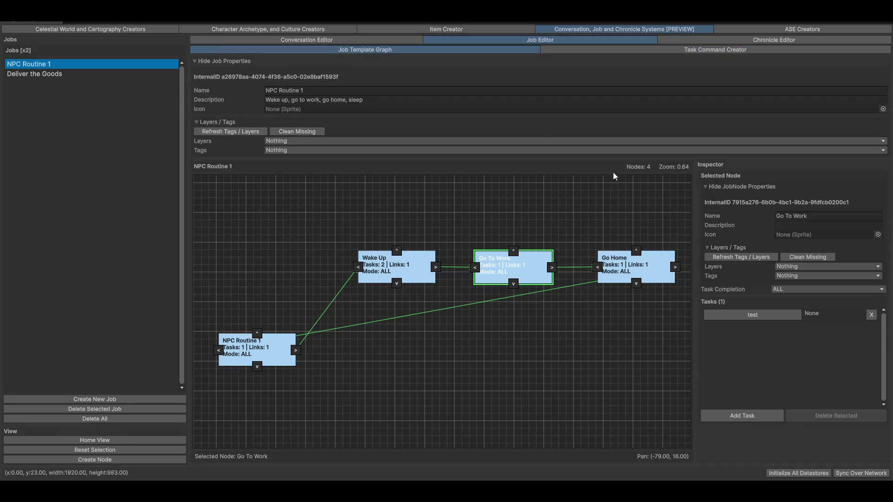
mouse_move(644, 386)
left_mouse_down()
mouse_move(498, 387)
mouse_move(666, 332)
left_mouse_up()
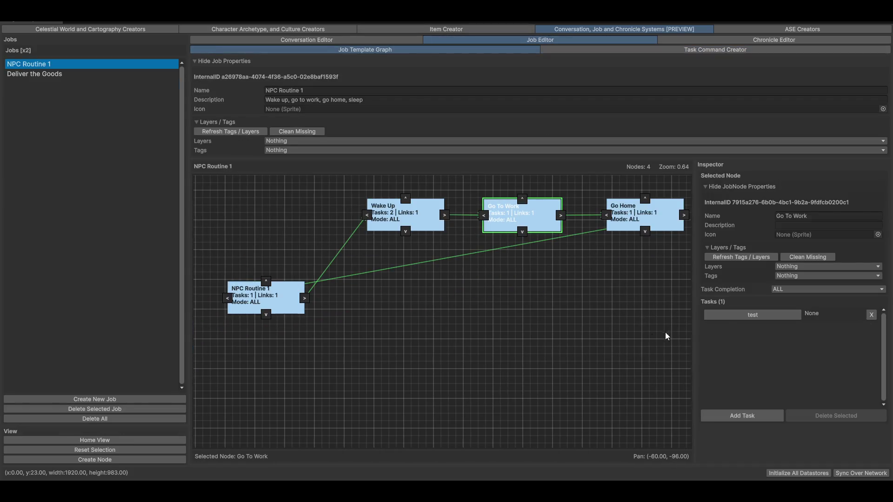
left_click(736, 316)
scroll(814, 436, "down", 2)
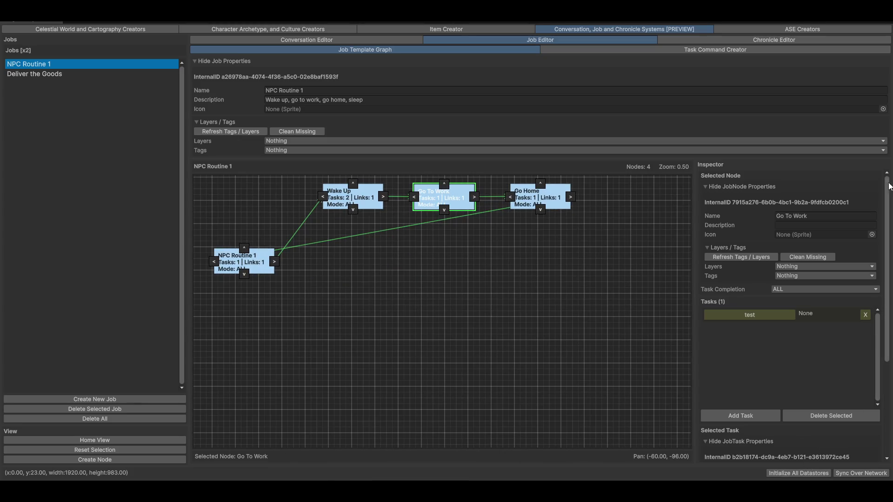
scroll(831, 303, "down", 5)
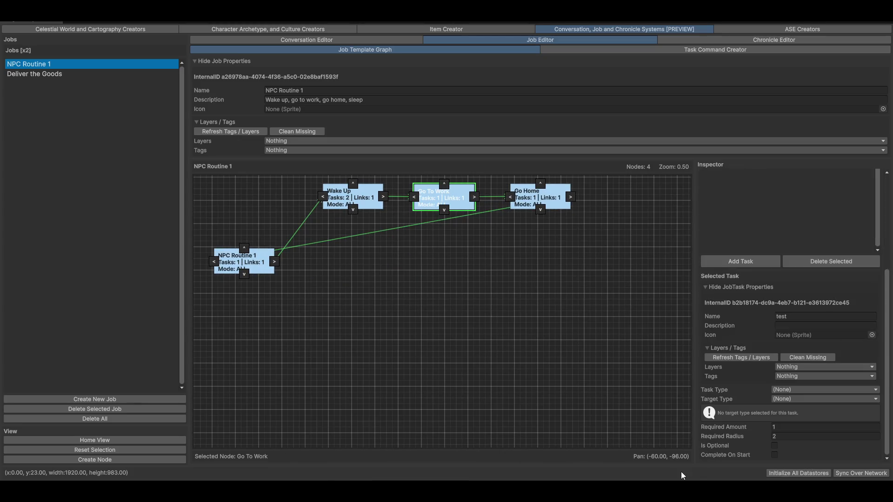
left_click(729, 348)
left_click_drag(516, 351, 552, 410)
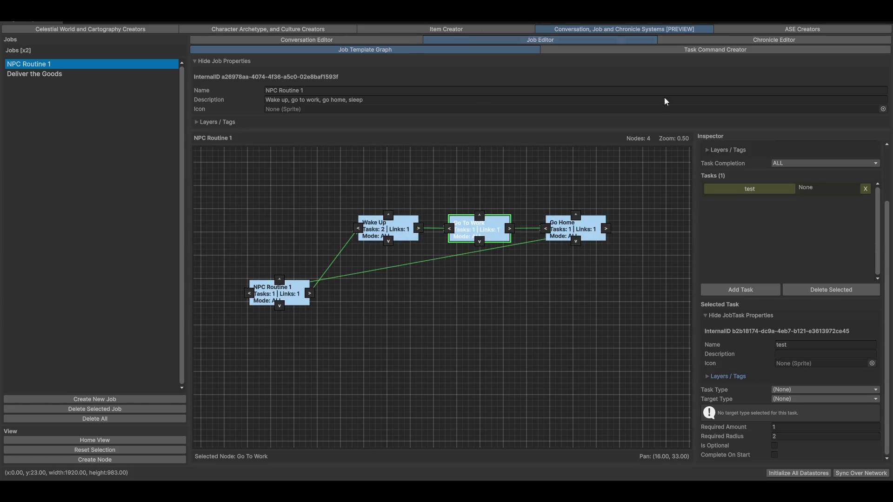
left_click(726, 40)
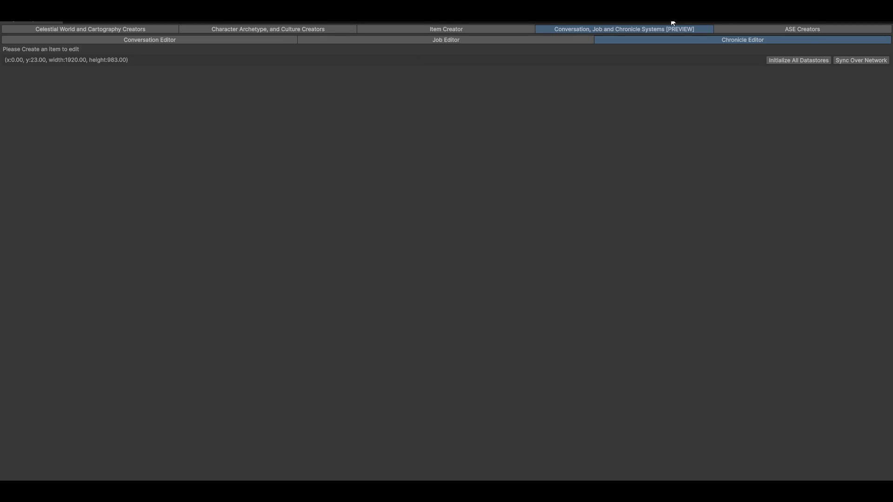
left_click(250, 32)
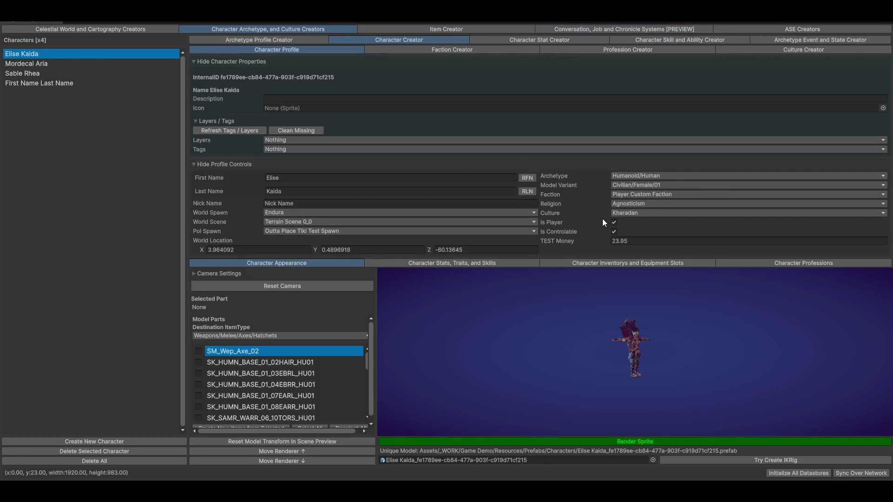
Check the character's inventory slots and Humanoid/Human archetype profile, then bring up Faction Creator.
left_click(610, 264)
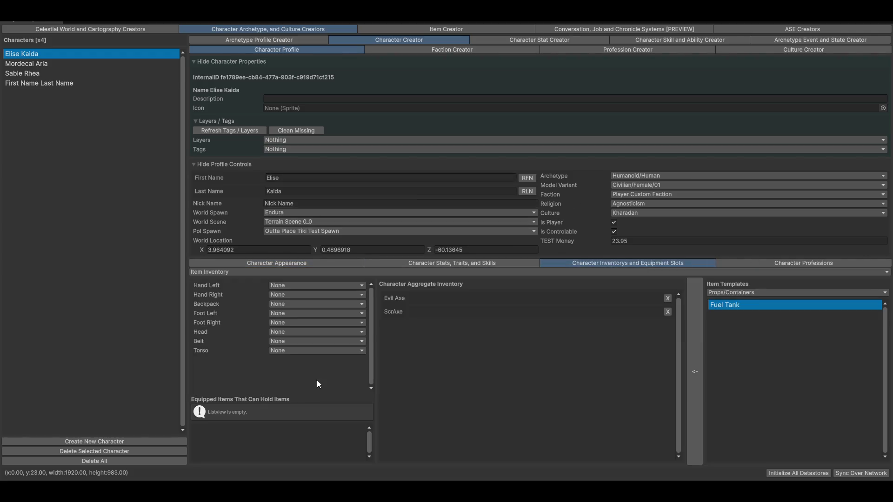
left_click(272, 40)
scroll(239, 325, "down", 3)
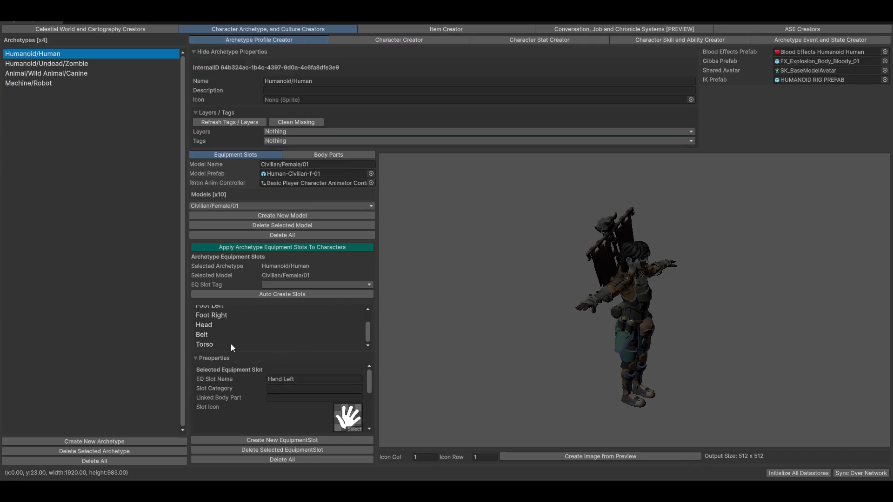
scroll(232, 336, "up", 3)
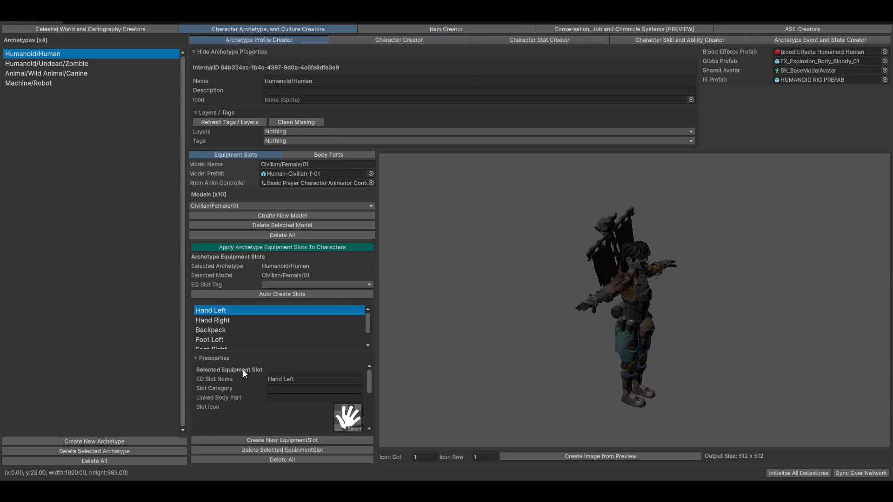
left_click(200, 112)
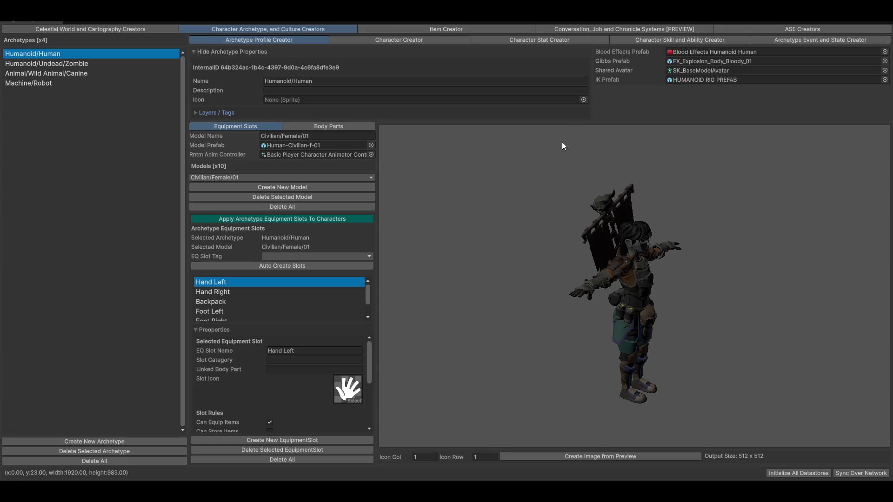
left_click(356, 41)
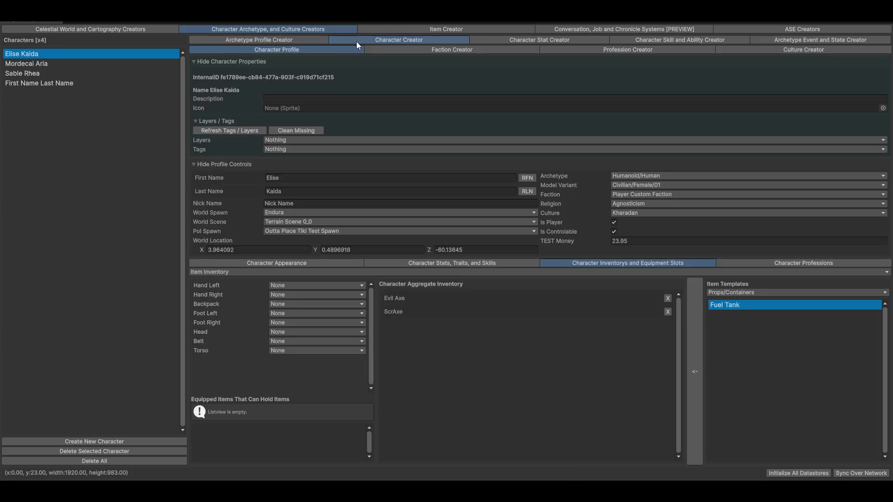
left_click(435, 51)
Select the NONE faction, check its members, and view its single Root Role hierarchy.
scroll(457, 284, "down", 10)
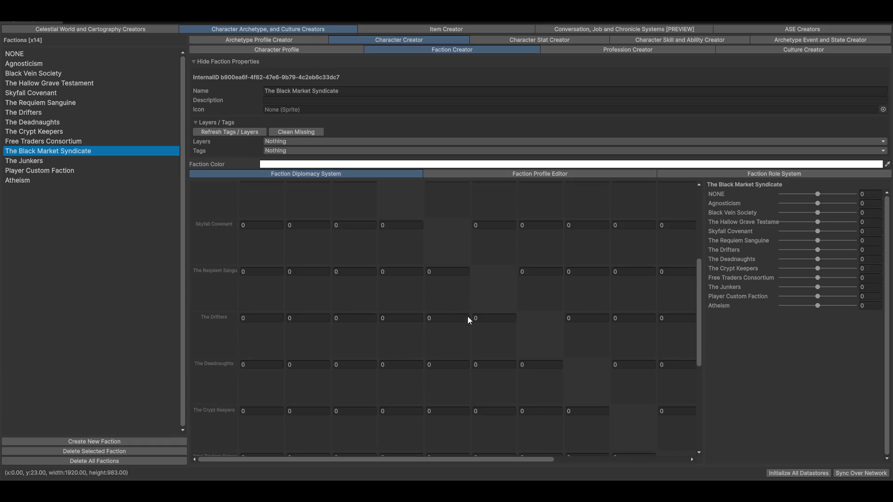
scroll(356, 306, "up", 10)
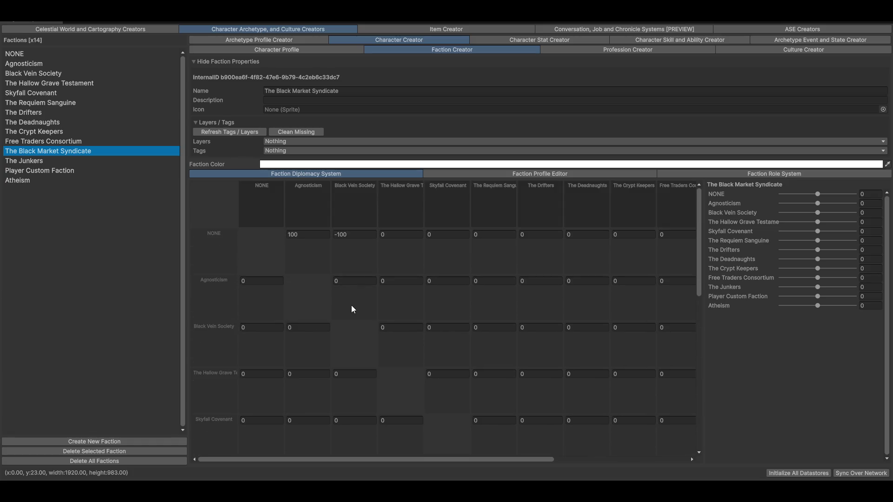
left_click(25, 54)
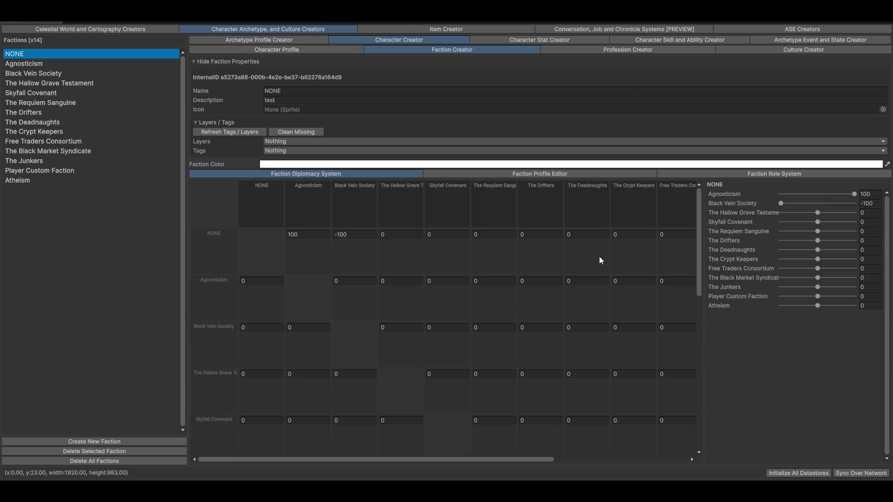
left_click(553, 176)
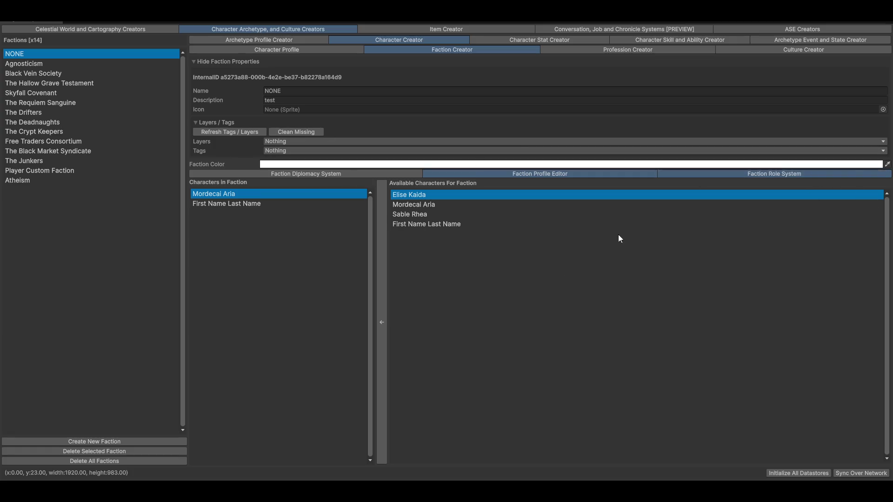
left_click(755, 174)
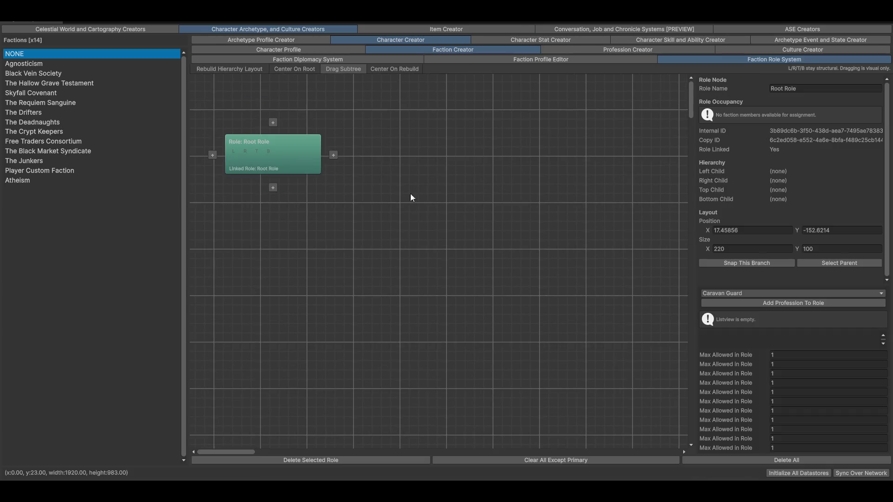
Browse the roles of Agnosticism, Black Vein Society, Hallow Grave Testament, Requiem Sanguine and Skyfall Covenant.
left_click(20, 63)
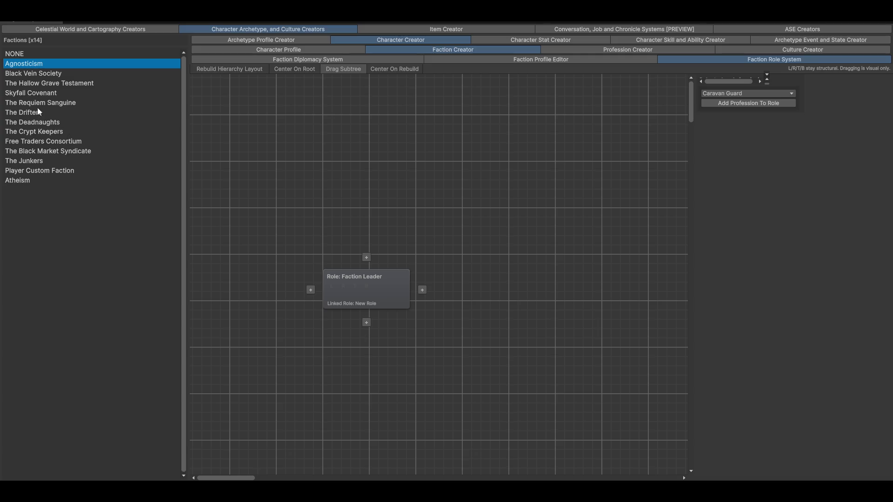
left_click(19, 73)
left_click(26, 84)
left_click(34, 102)
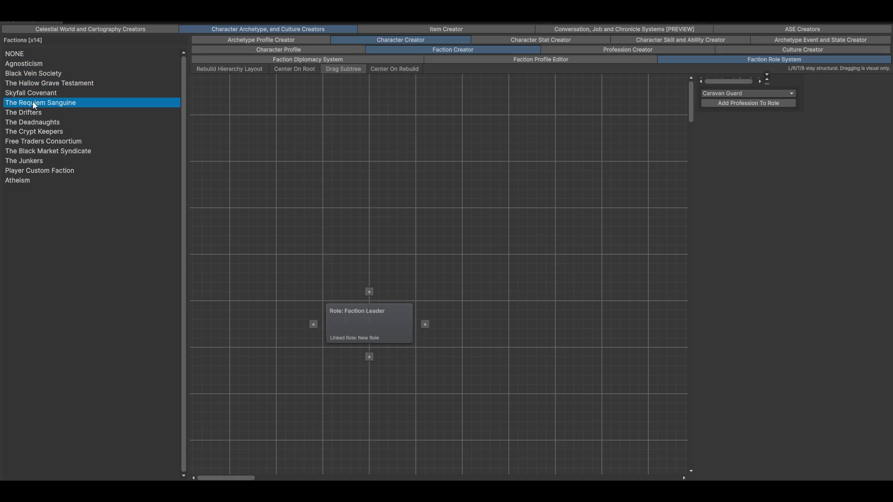
left_click(35, 95)
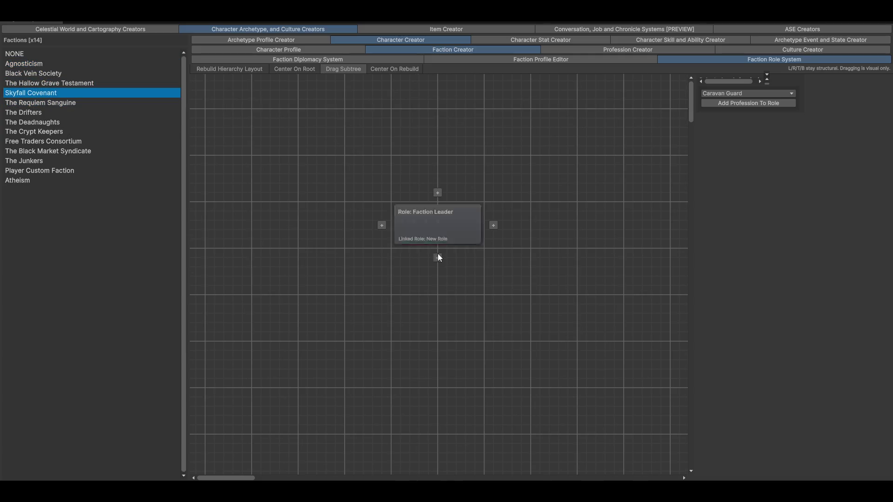
Add Roles 1, 2 and 3 under the Skyfall Covenant's Faction Leader and reposition Role 1.
left_click(438, 257)
left_click(421, 238)
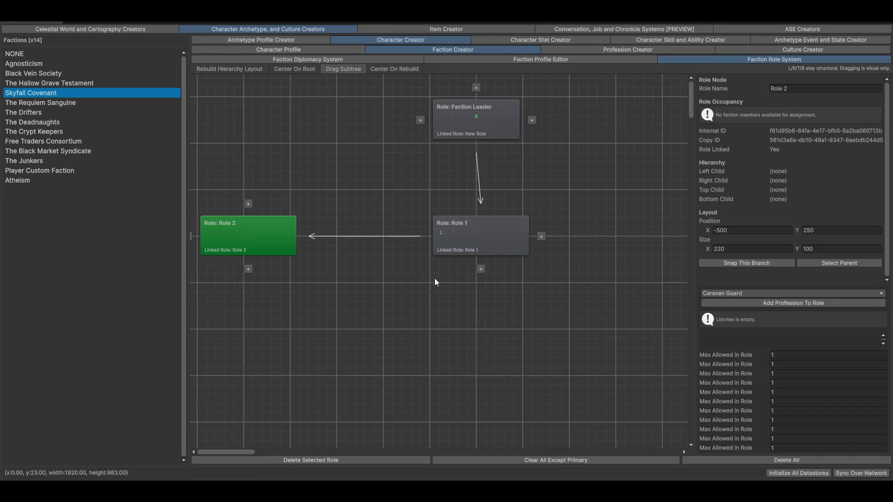
left_click(541, 236)
left_click(401, 264)
left_click_drag(398, 258, 405, 245)
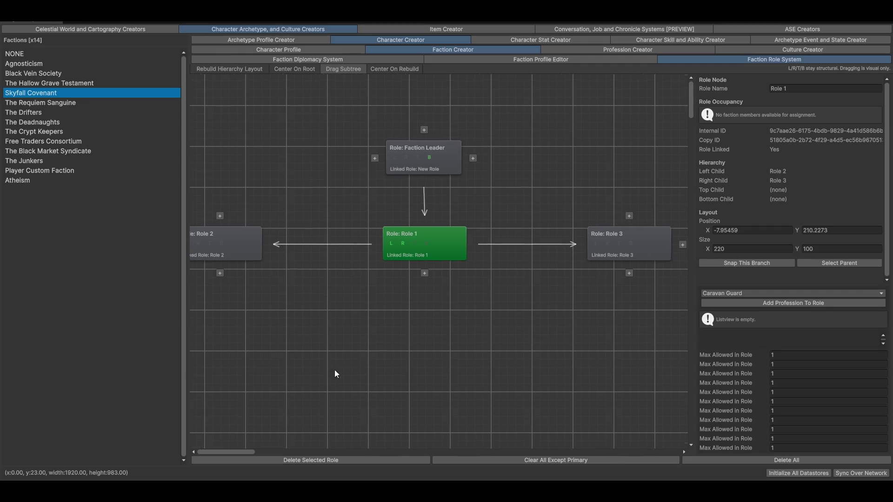
left_click(473, 158)
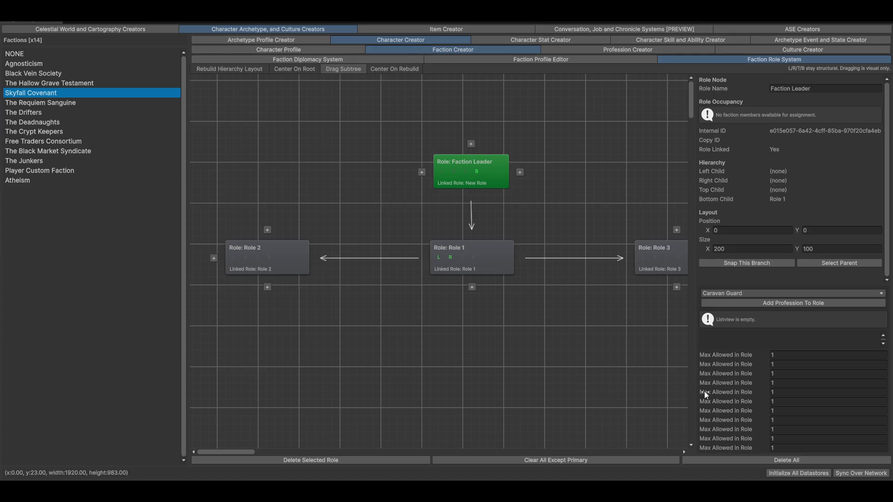
scroll(604, 360, "down", 3)
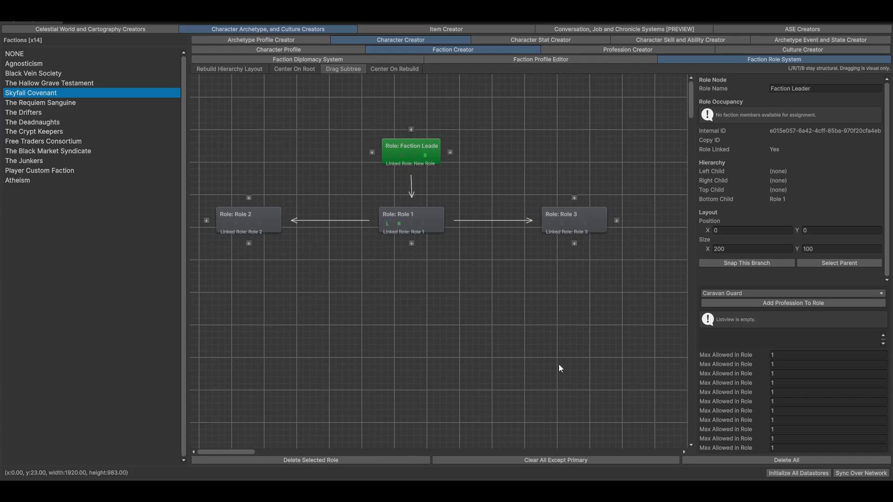
left_click_drag(348, 358, 411, 379)
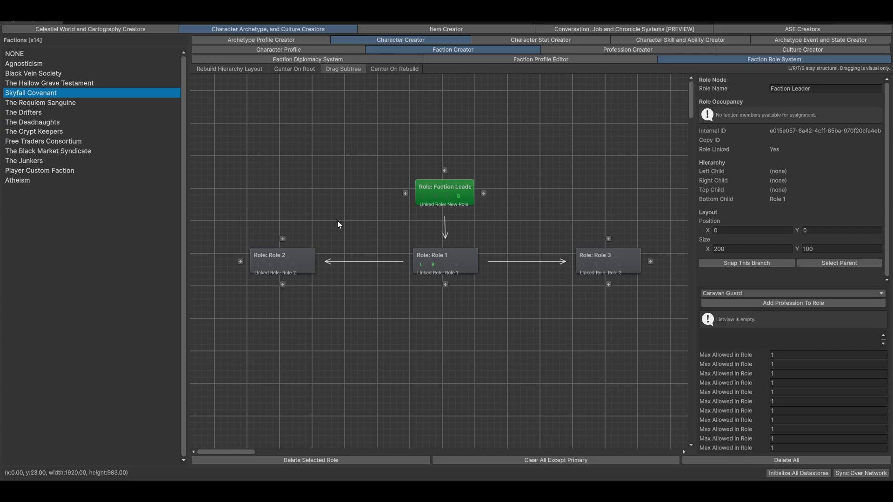
Nudge the Role 3 node slightly left, then bring up the Culture Creator.
left_click(451, 267)
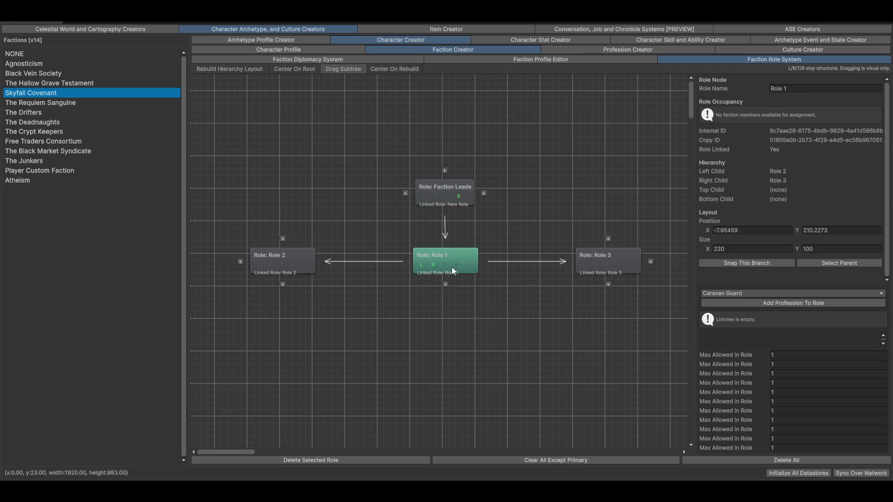
left_click(609, 264)
left_click_drag(610, 267, 599, 267)
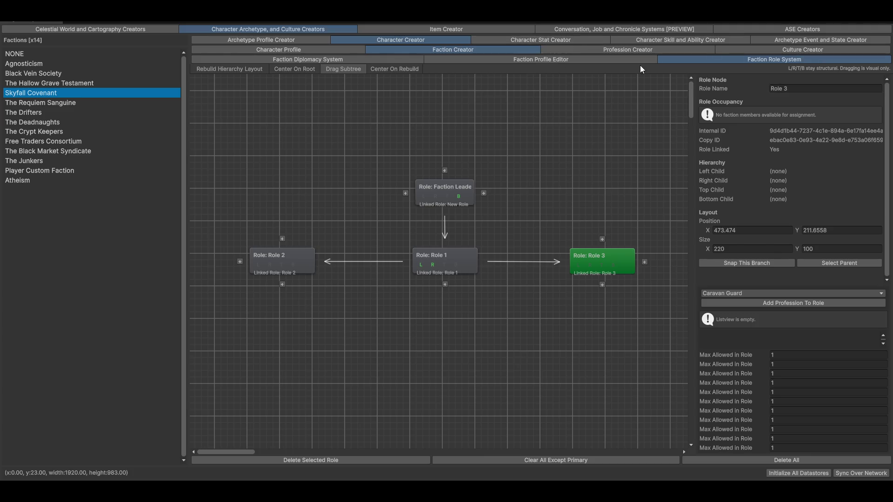
left_click(761, 51)
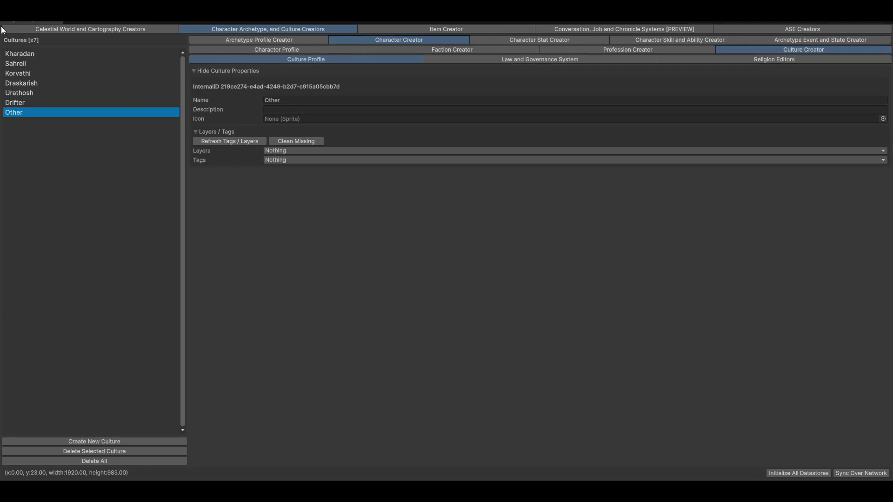
Review the law system's crimes: Theft, Tresspassing, Assault, Blasphemy, Murder and Smuggling.
left_click(500, 62)
left_click(17, 63)
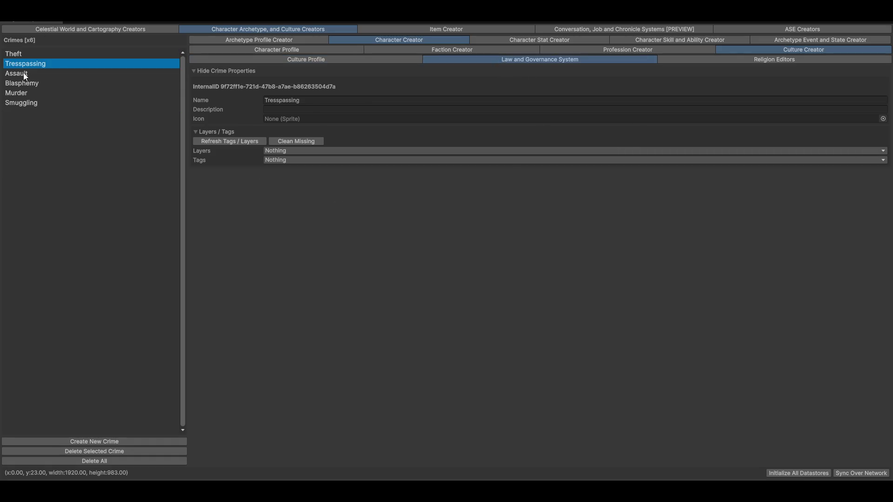
left_click(25, 75)
left_click(16, 56)
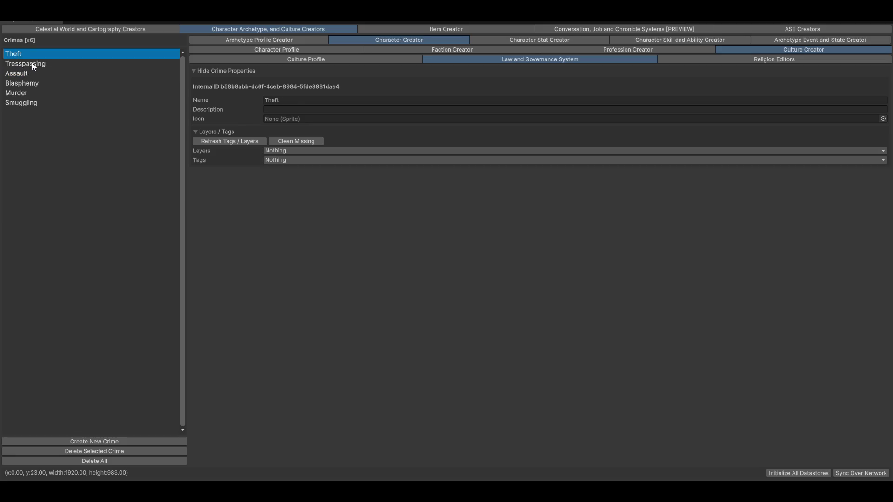
left_click(32, 63)
left_click(29, 73)
left_click(24, 87)
left_click(30, 94)
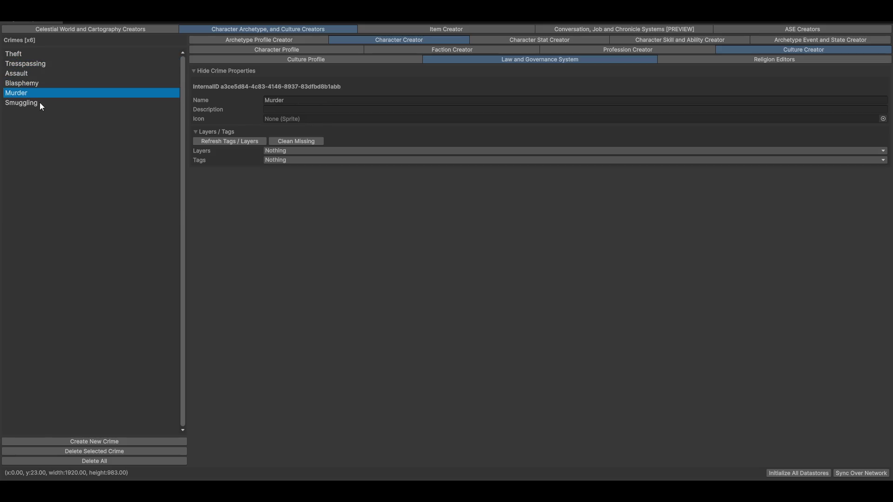
left_click(40, 102)
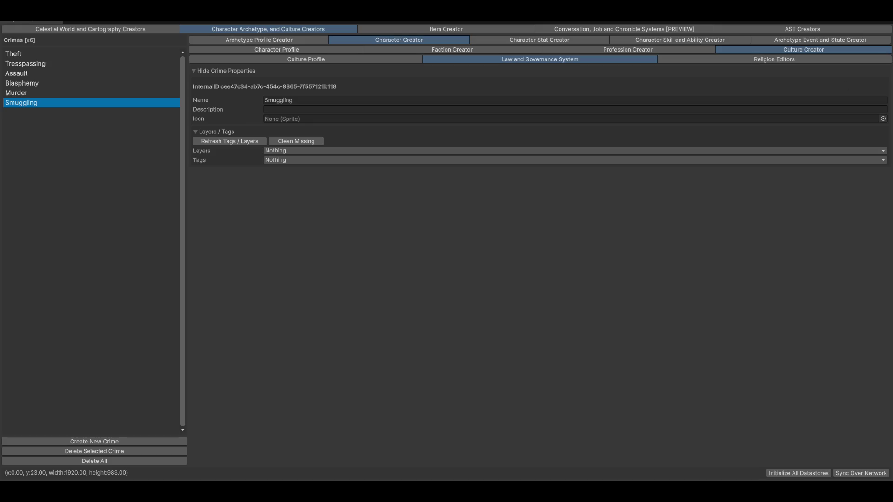
Preview The Hallow Grave Testament religion, then view the Single Sword Technique ability tree.
left_click(728, 62)
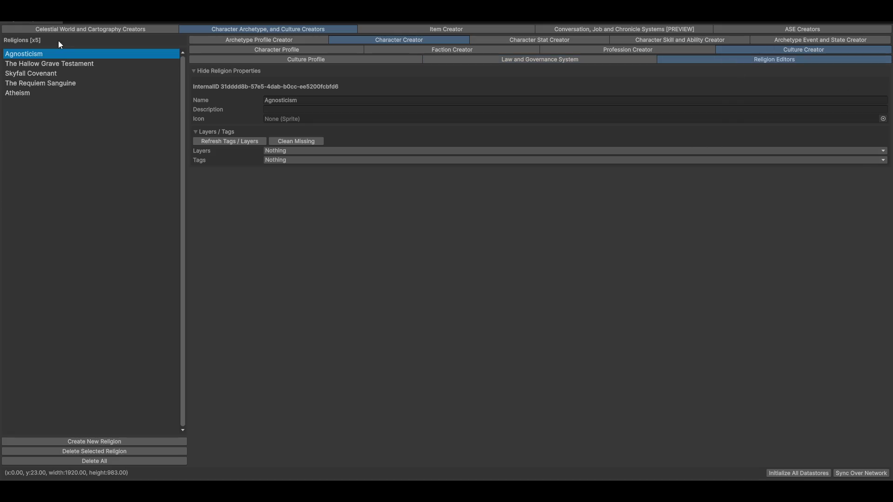
left_click(34, 63)
left_click(677, 40)
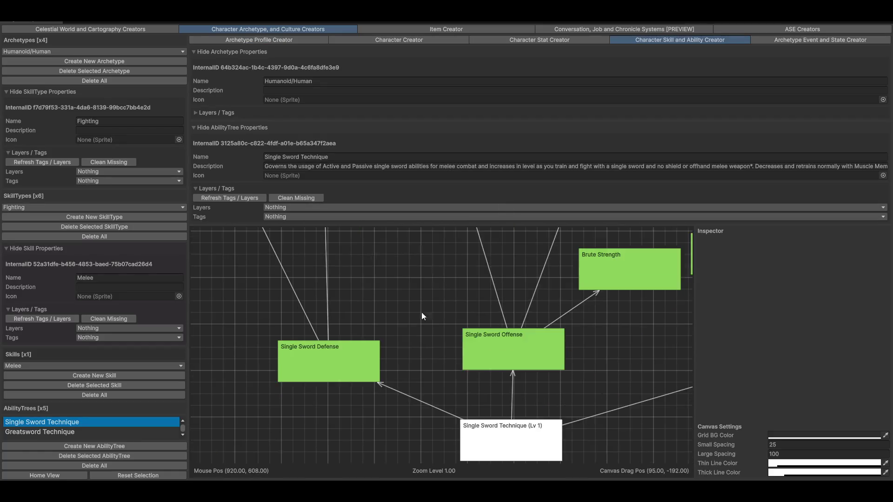
Inspect the Greatsword Technique tree's Powerful Vanguard node, then undock and close the editor.
scroll(415, 311, "down", 3)
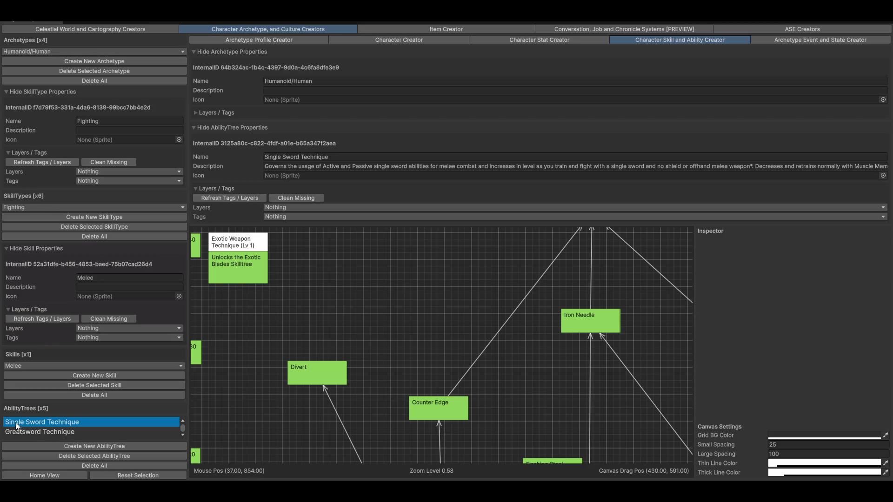
left_click(57, 433)
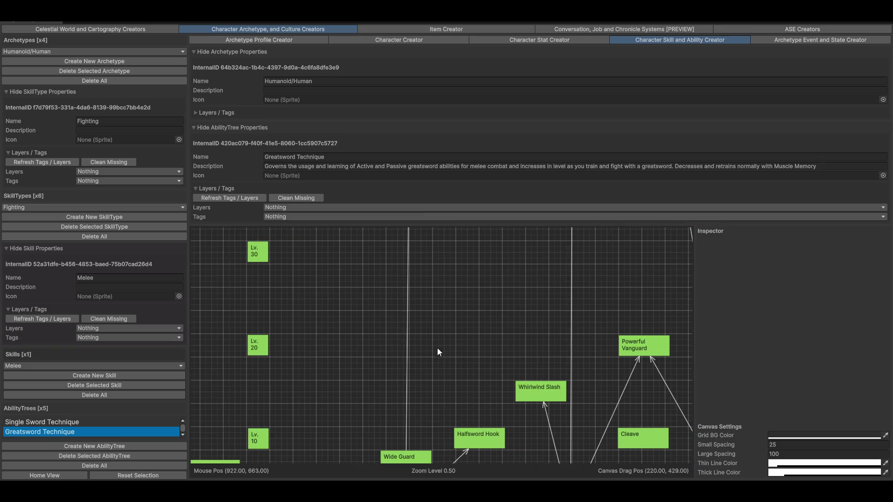
scroll(415, 363, "down", 2)
scroll(411, 385, "up", 2)
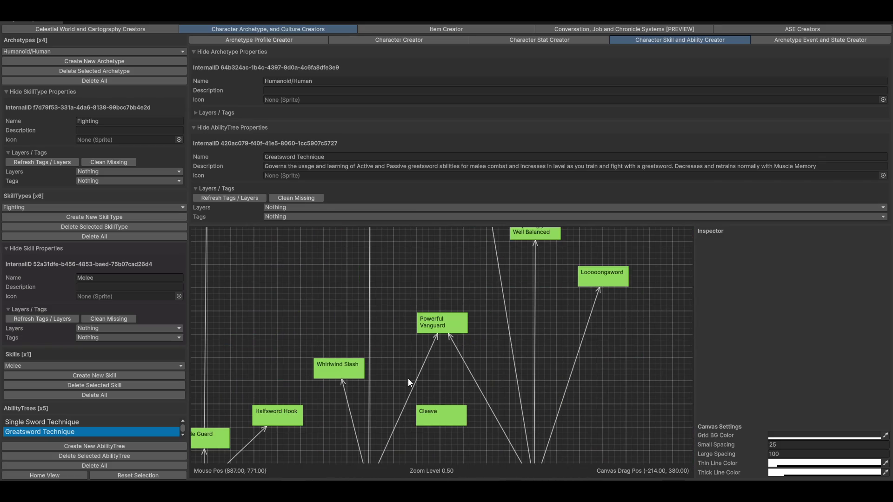
left_click(435, 328)
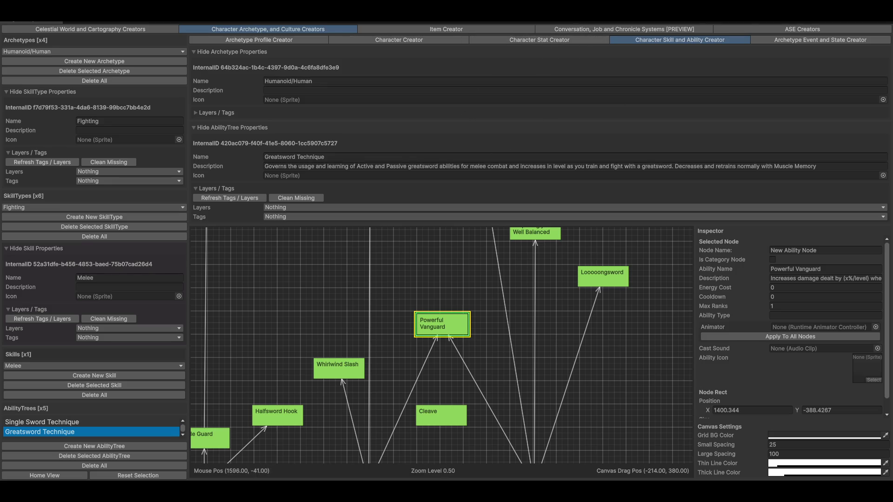
left_click_drag(472, 23, 471, 93)
left_click(619, 86)
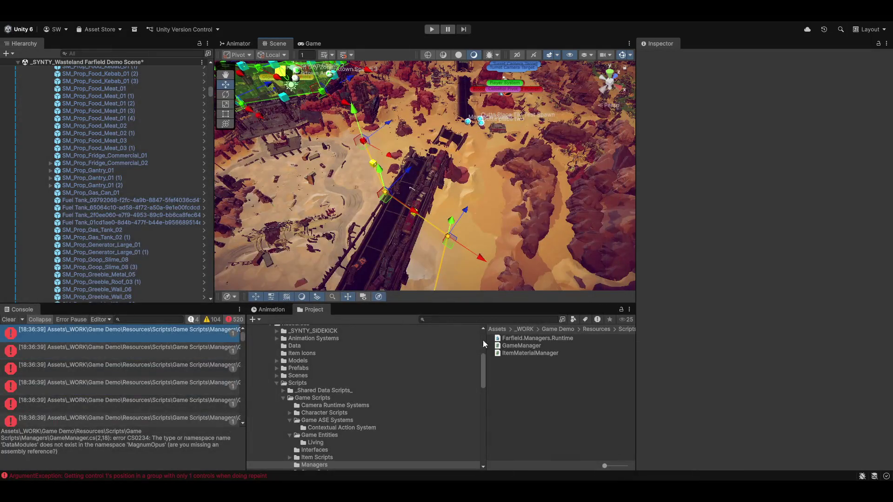
Browse the project's Scripts folder contents.
scroll(316, 359, "up", 5)
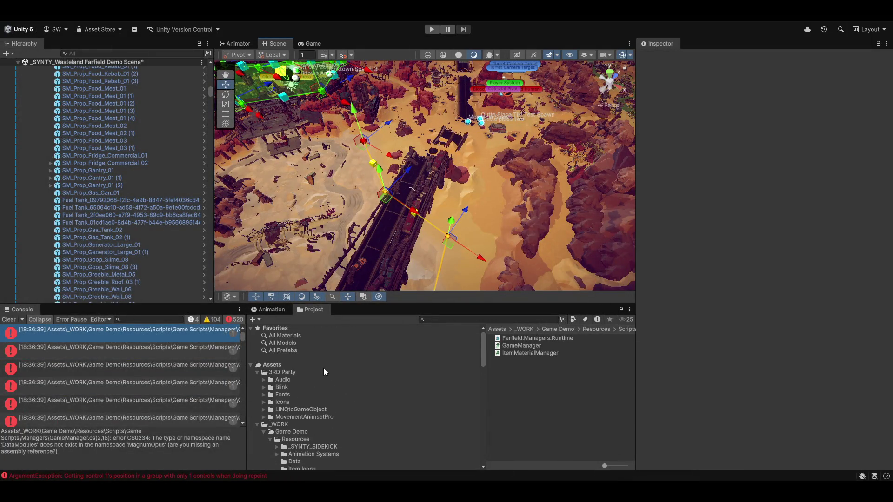
scroll(322, 372, "down", 6)
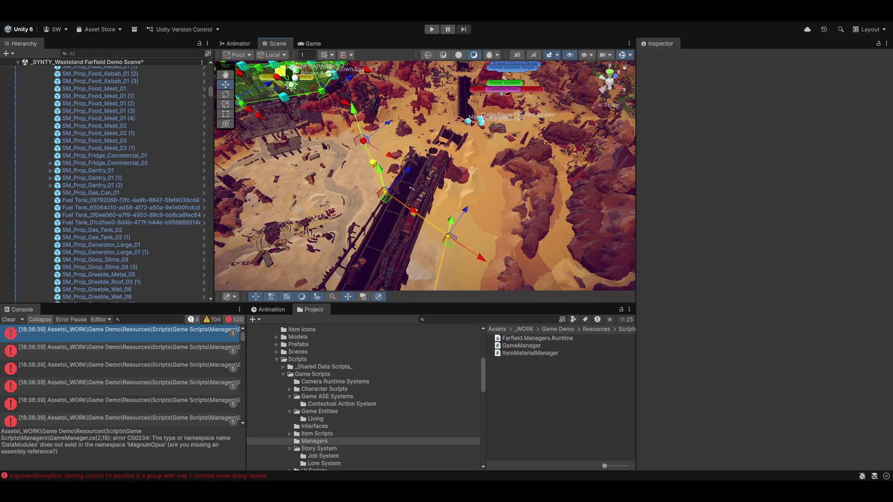
left_click(279, 14)
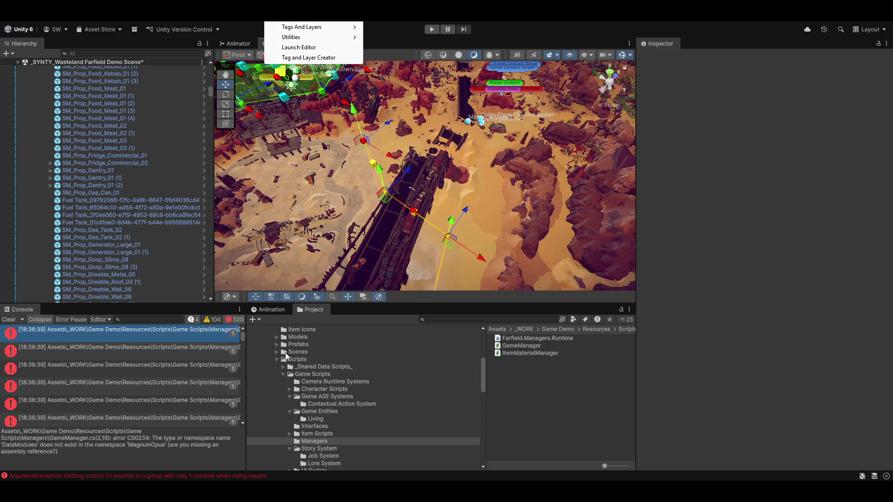
left_click(313, 361)
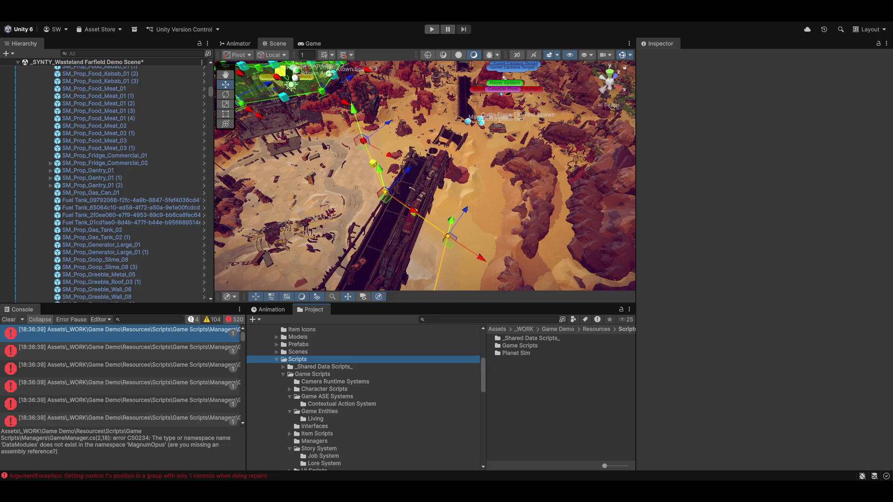
Relaunch Magnum Opus Editor on its Conversation, Job and Chronicle Systems section.
left_click(292, 17)
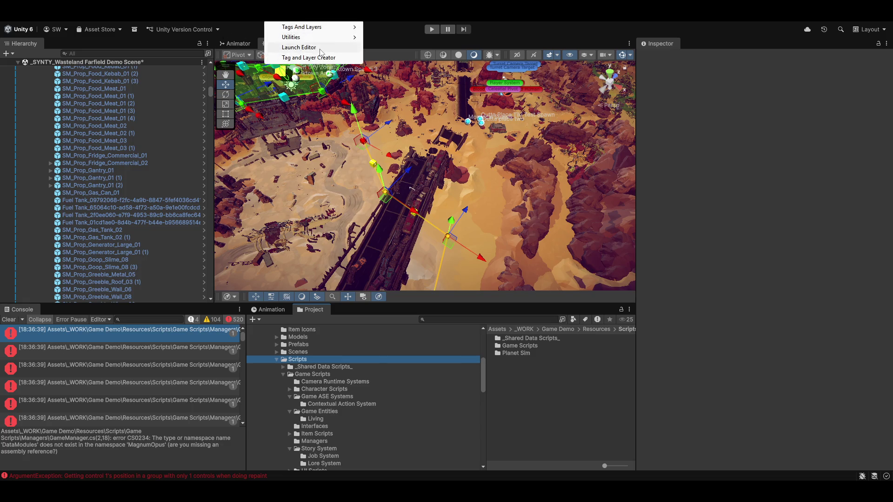
left_click(321, 47)
left_click(616, 34)
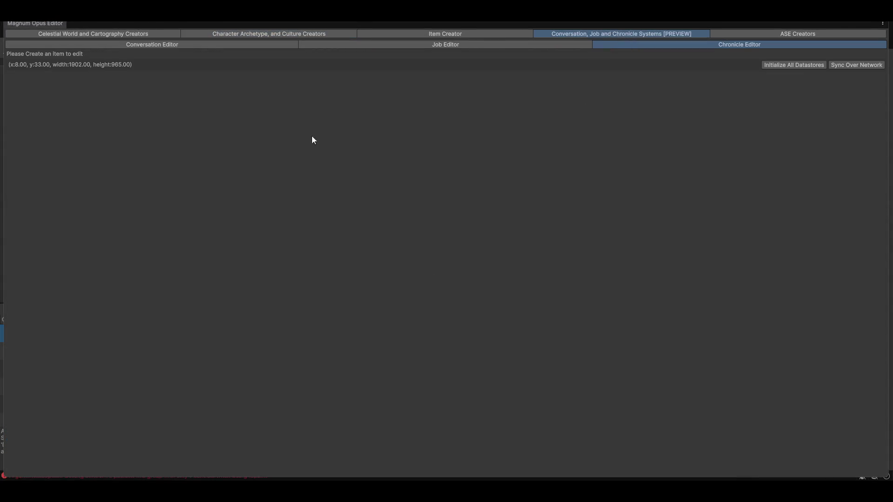
Create a new conversation and rename it 'Twitch Test'.
left_click(221, 45)
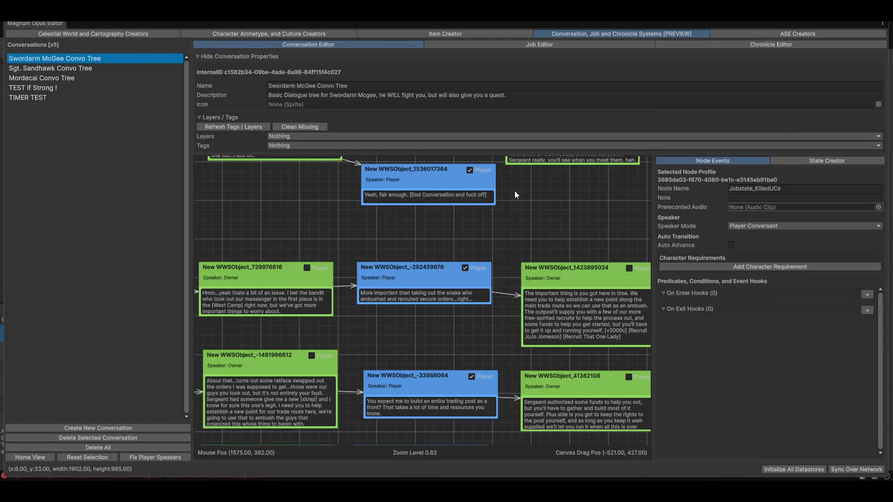
left_click(68, 429)
mouse_move(471, 296)
left_mouse_down()
mouse_move(301, 337)
mouse_move(449, 309)
left_mouse_up()
scroll(449, 309, "up", 2)
left_click(436, 280)
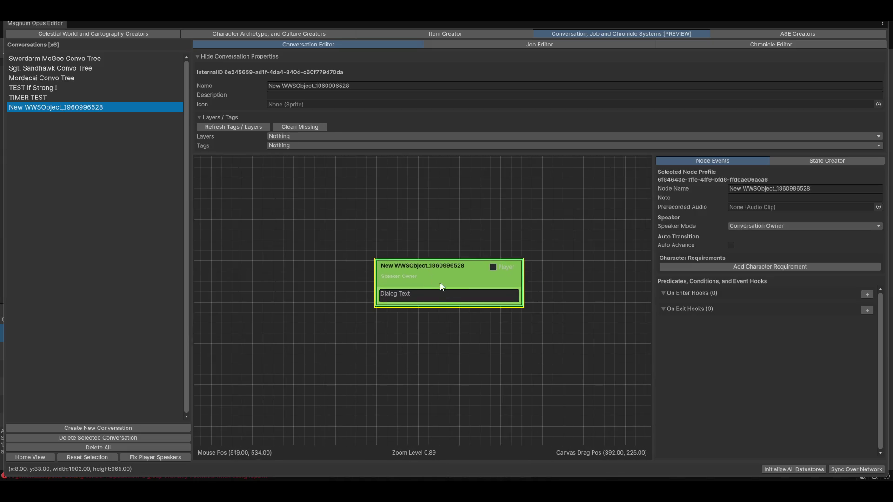
left_click(349, 86)
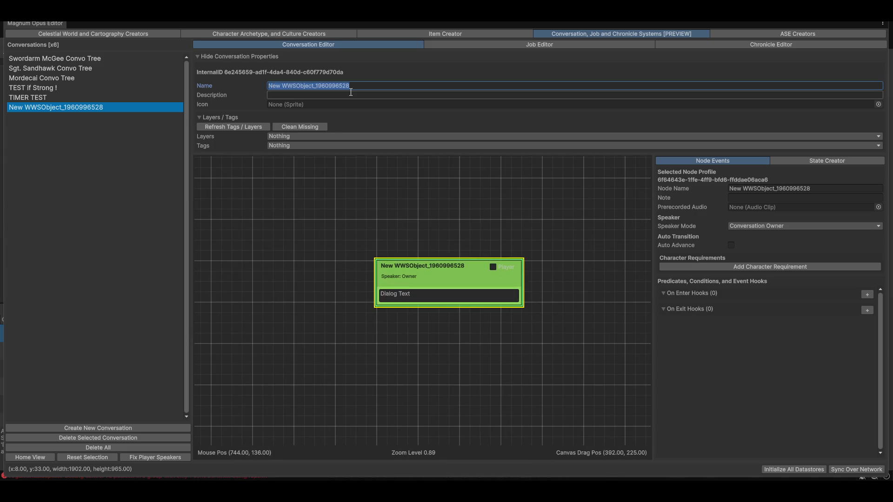
type("Twitch Test")
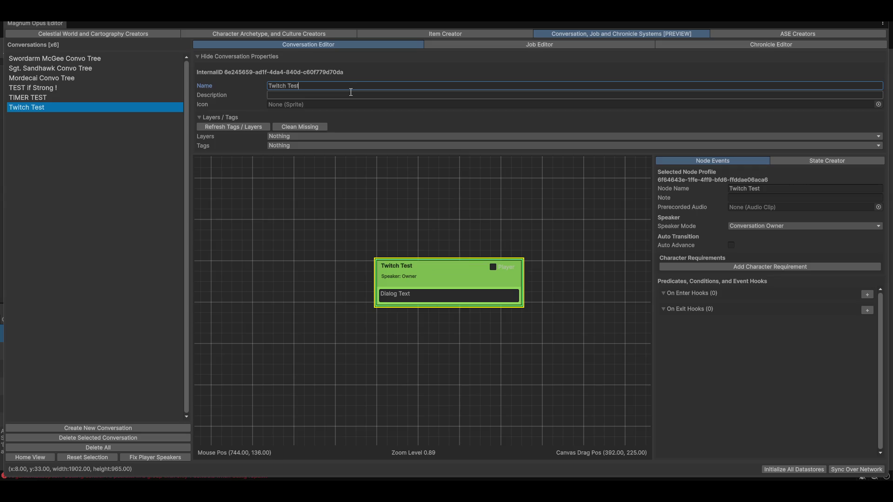
left_click(431, 261)
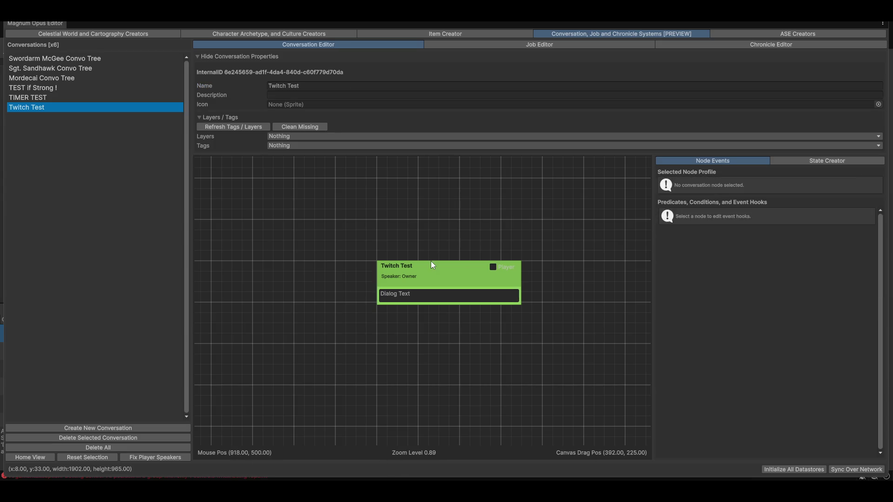
Set the first node's dialog text to 'Hey there! This is an example intro conversation'.
left_click(419, 296)
type("Hey there!")
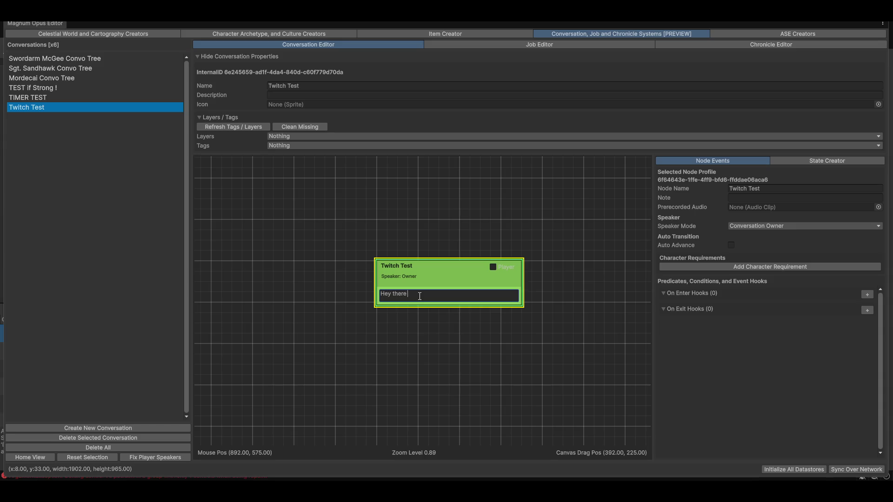
type(" Tho")
key("BackSpace")
key("BackSpace")
type("example intro conver")
type("satio")
scroll(409, 401, "right", 5)
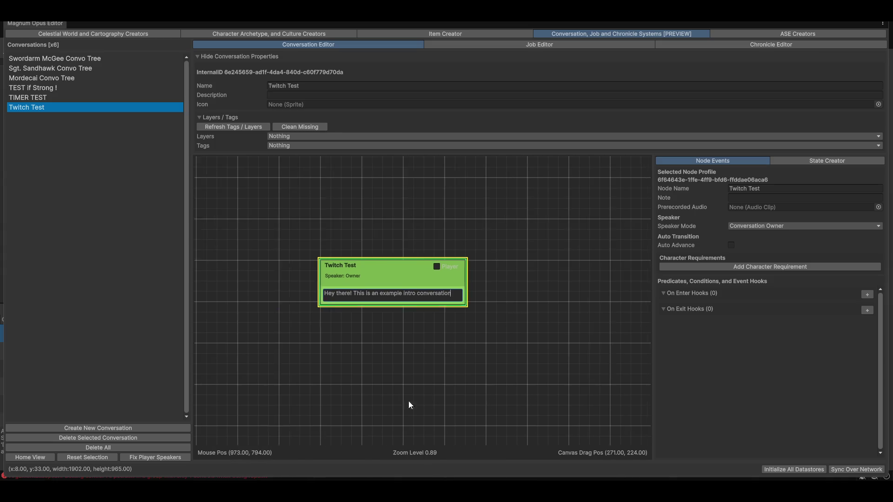
Add a new conversation node linked from Twitch Test and spoken by the player.
right_click(449, 251)
mouse_move(472, 247)
left_click(542, 250)
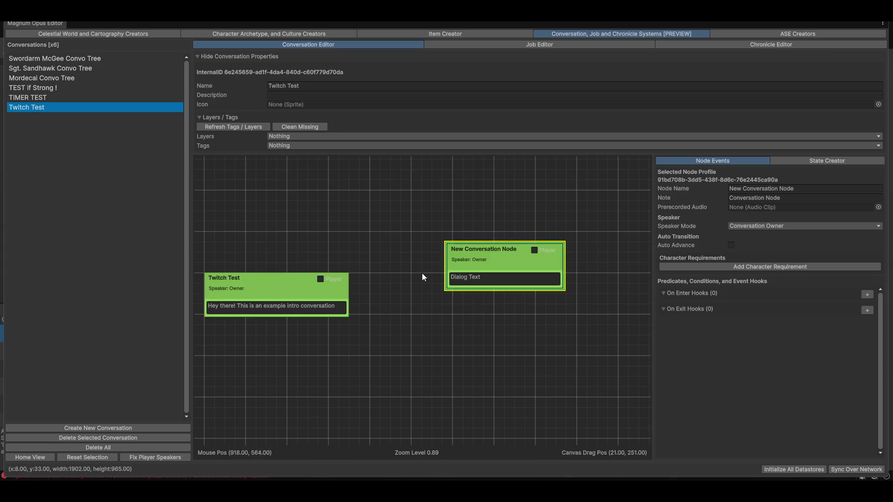
left_click(259, 288)
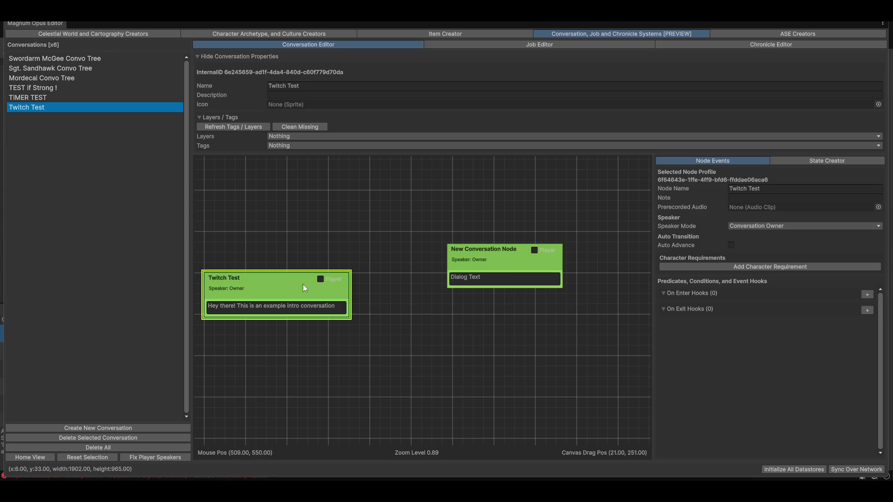
mouse_move(254, 288)
left_mouse_down()
mouse_move(509, 259)
mouse_move(512, 267)
mouse_move(505, 213)
mouse_move(516, 212)
mouse_move(486, 212)
left_mouse_up()
left_click(515, 211)
Replace the reply node's placeholder dialog with 'Awesome thanks!'.
left_click(483, 228)
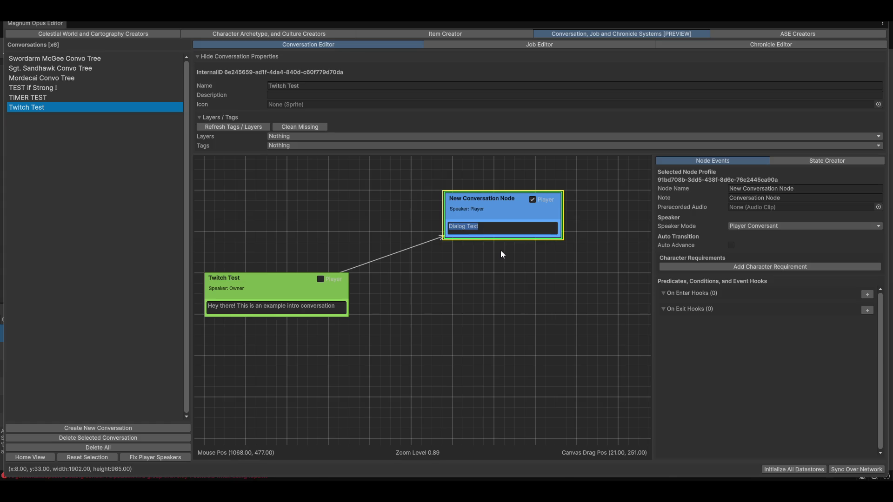
key("BackSpace")
type("Awesome")
left_click(292, 288)
mouse_move(519, 246)
left_mouse_down()
mouse_move(453, 304)
mouse_move(513, 251)
left_mouse_up()
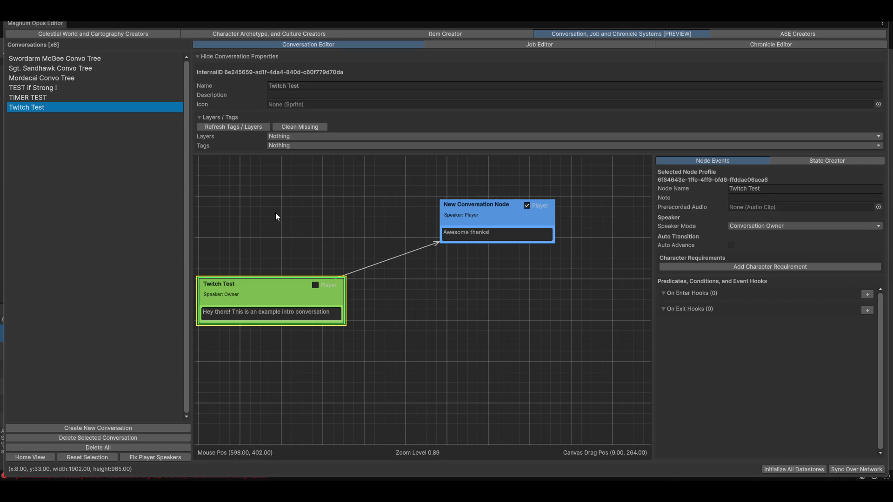
Add an On Enter hook to Twitch Test with action Conversation/EnsureMutualContact.
left_click(867, 294)
left_click(689, 306)
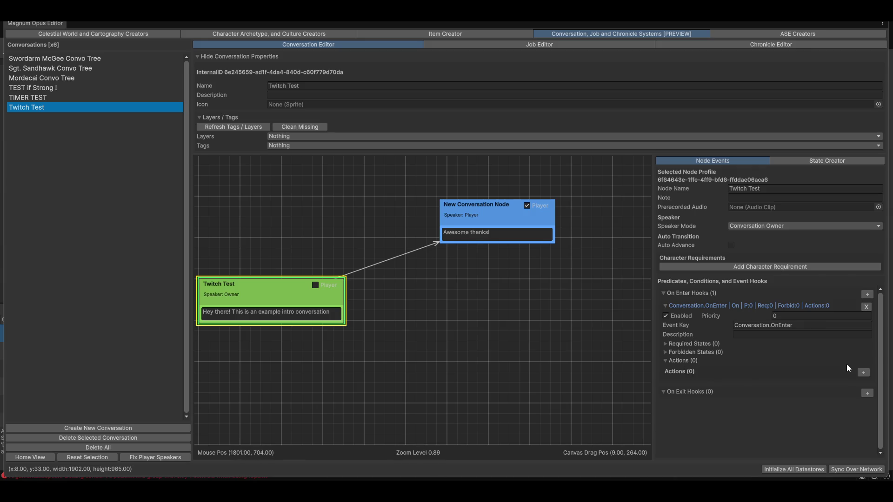
left_click(863, 373)
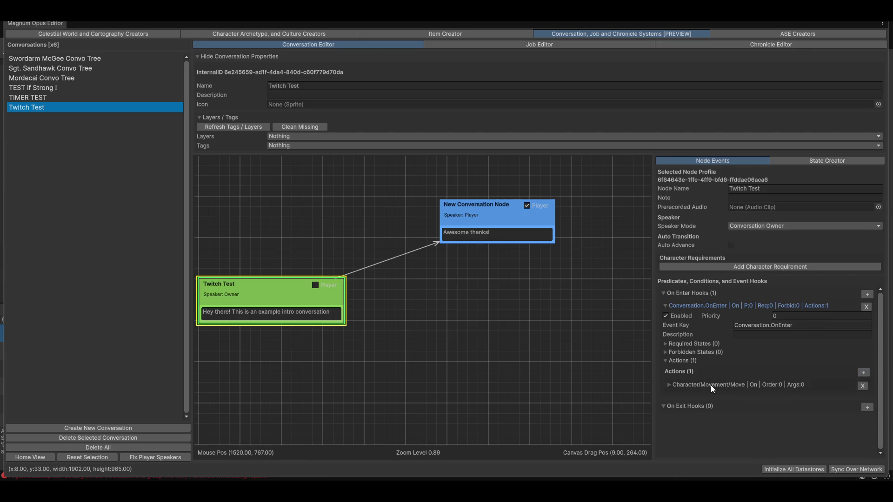
scroll(747, 393, "down", 2)
left_click(774, 404)
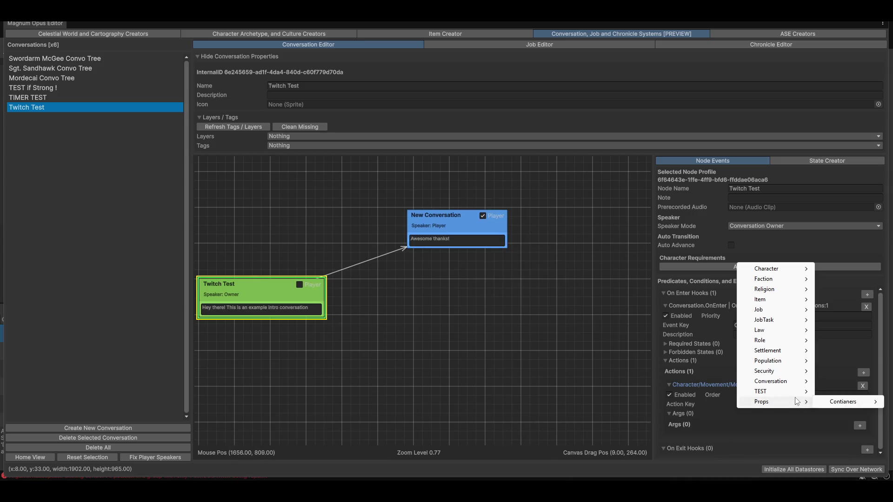
mouse_move(772, 381)
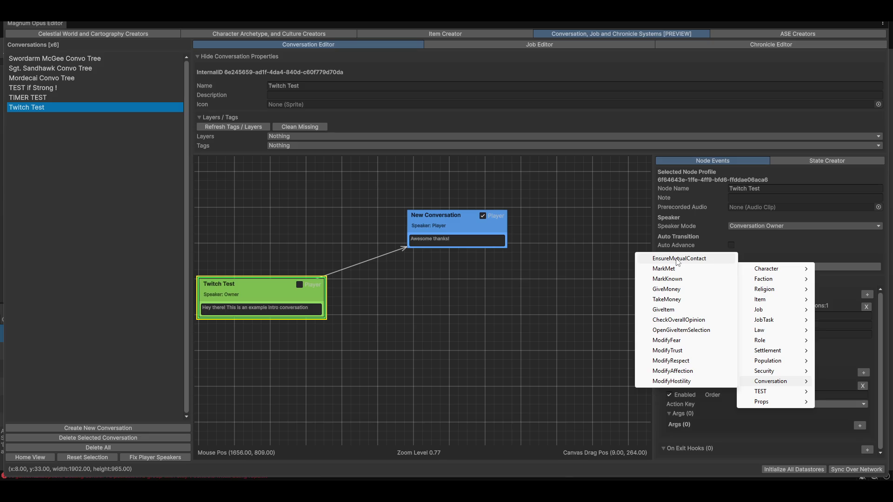
left_click(678, 261)
left_click_drag(408, 387, 441, 388)
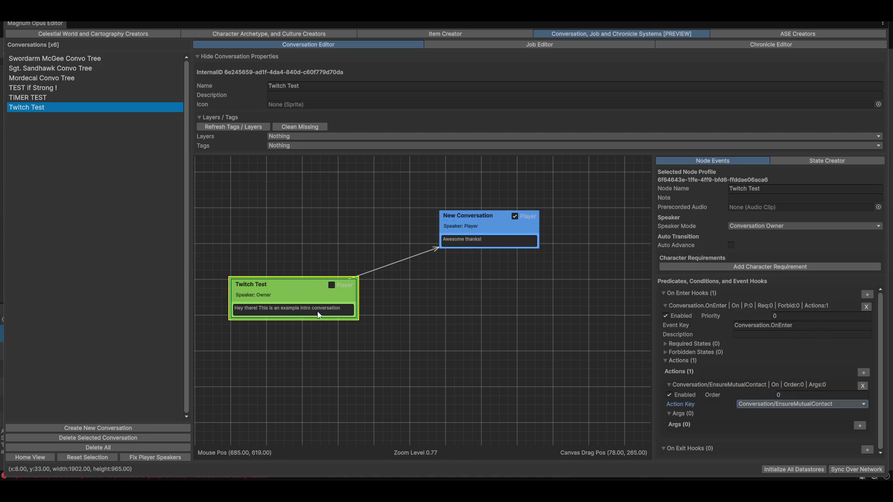
mouse_move(364, 309)
left_mouse_down()
mouse_move(388, 316)
mouse_move(370, 363)
left_mouse_up()
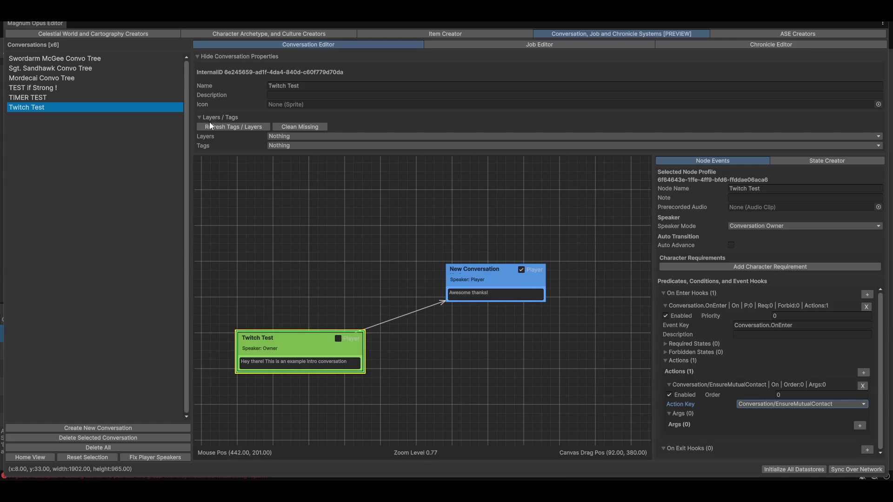
left_click(209, 118)
mouse_move(383, 302)
left_mouse_down()
mouse_move(489, 321)
mouse_move(320, 268)
left_mouse_up()
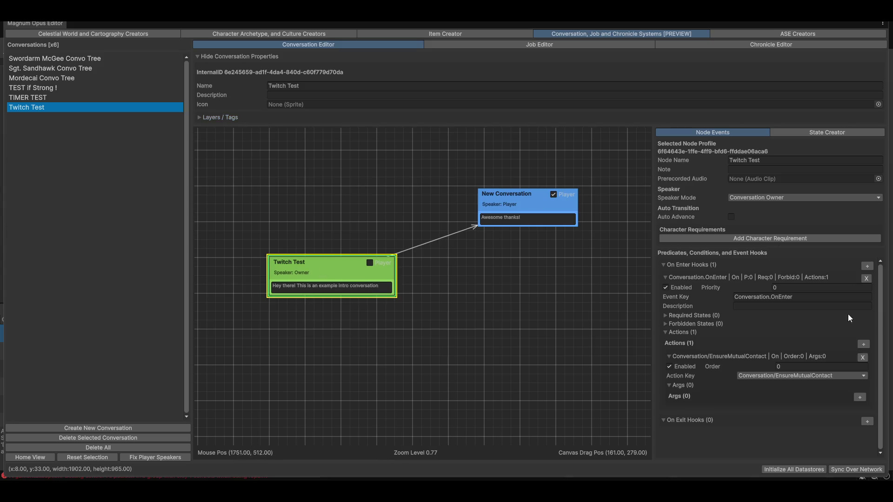
Add an On Exit hook to Twitch Test with action Conversation/ModifyRespect.
left_click(783, 378)
left_click(833, 429)
left_click(866, 423)
scroll(702, 425, "down", 2)
scroll(753, 386, "down", 2)
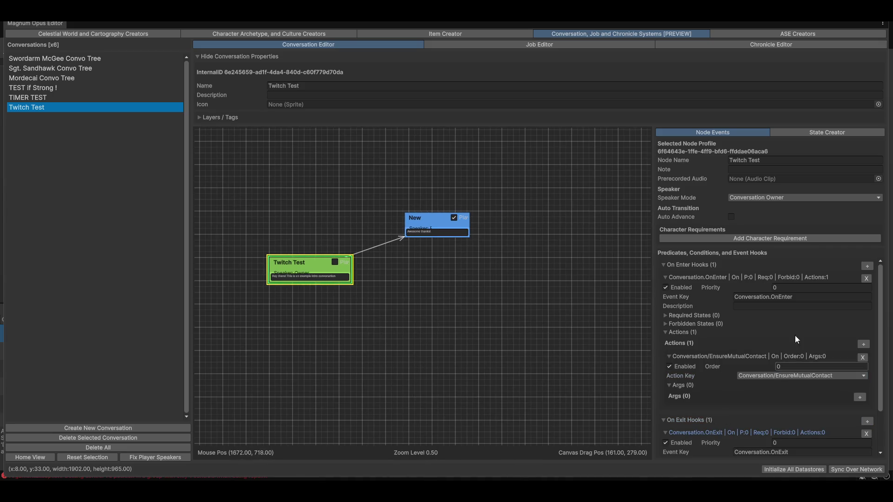
left_click_drag(884, 293, 884, 331)
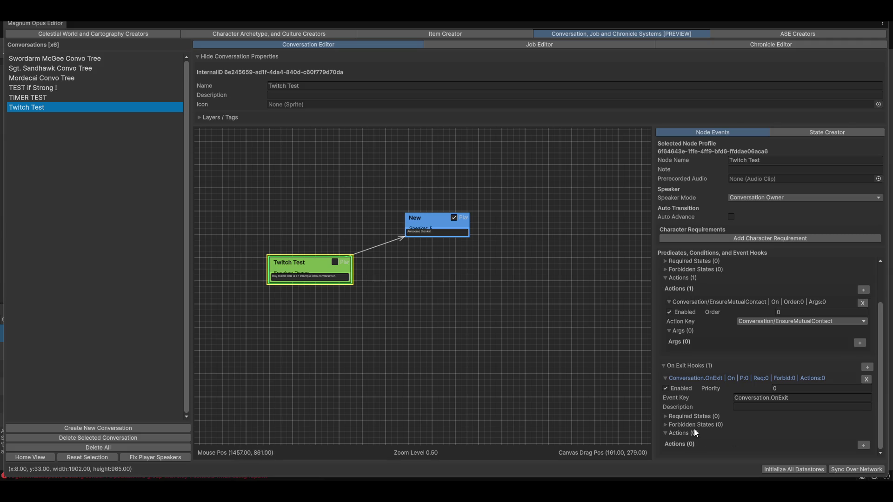
left_click(864, 445)
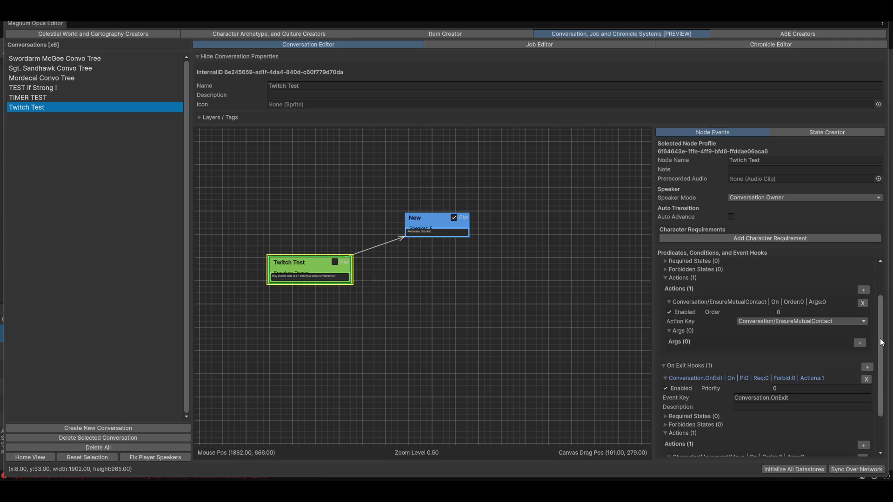
left_click_drag(882, 343, 883, 375)
left_click(769, 421)
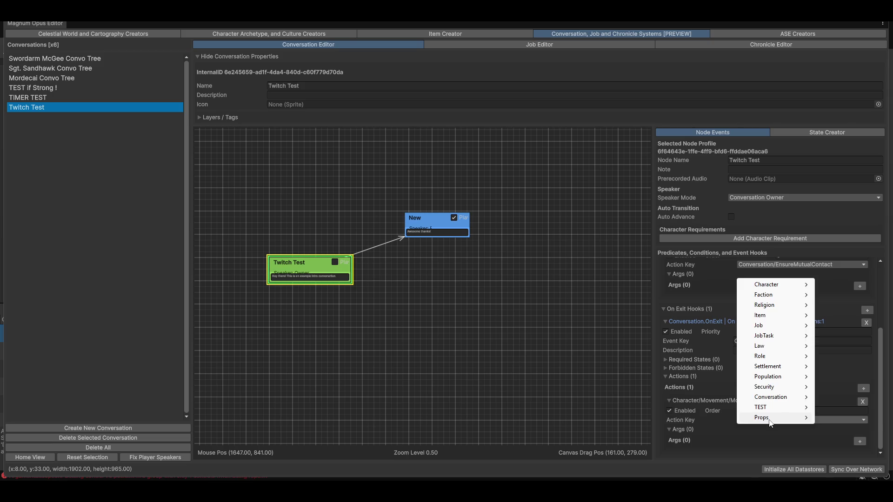
mouse_move(772, 397)
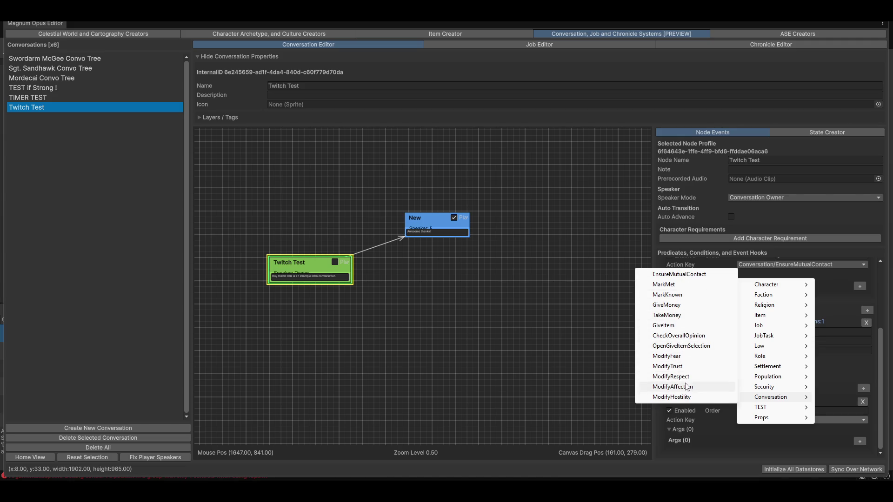
left_click(682, 377)
Give the ModifyRespect action an Int argument with value 5.
left_click(859, 441)
left_click(679, 454)
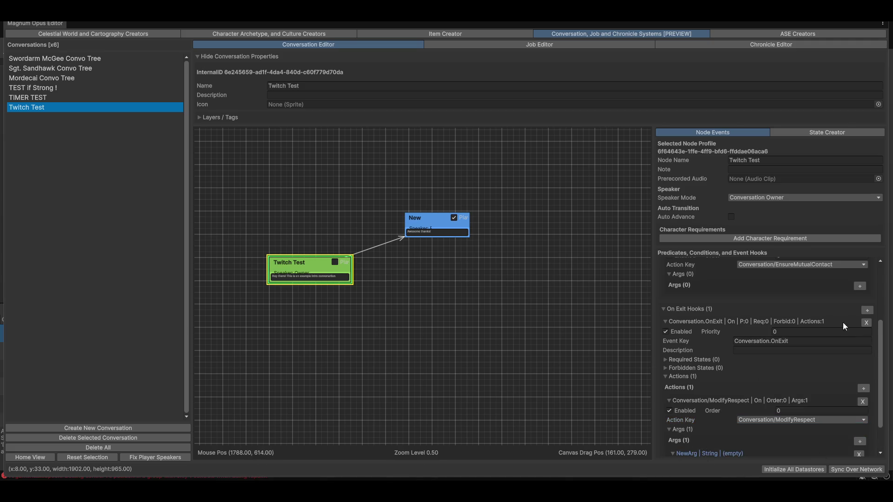
scroll(878, 364, "down", 3)
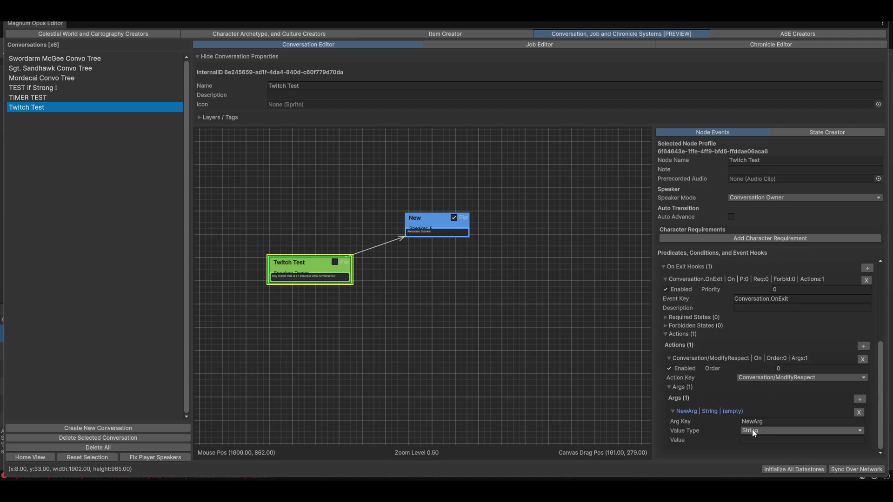
left_click(771, 430)
left_click(762, 387)
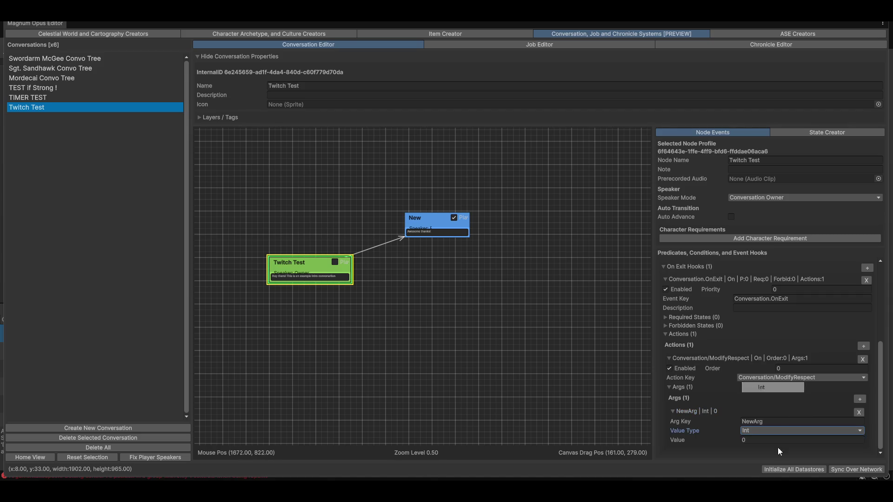
left_click(756, 440)
type("5")
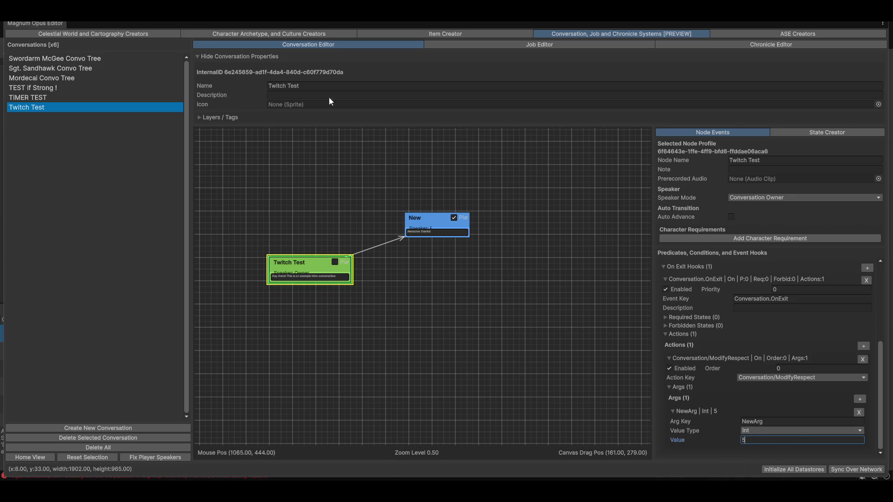
left_click(234, 35)
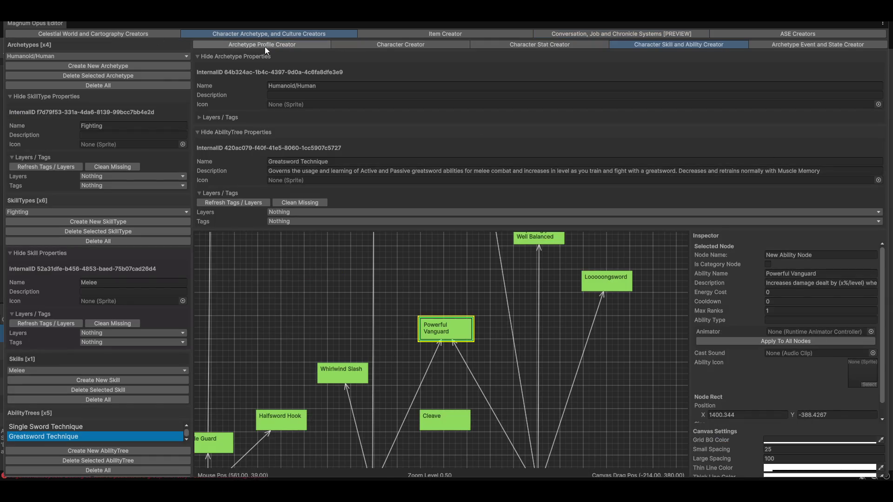
Show the Character Profile editor listing conversations instead of items.
left_click(353, 46)
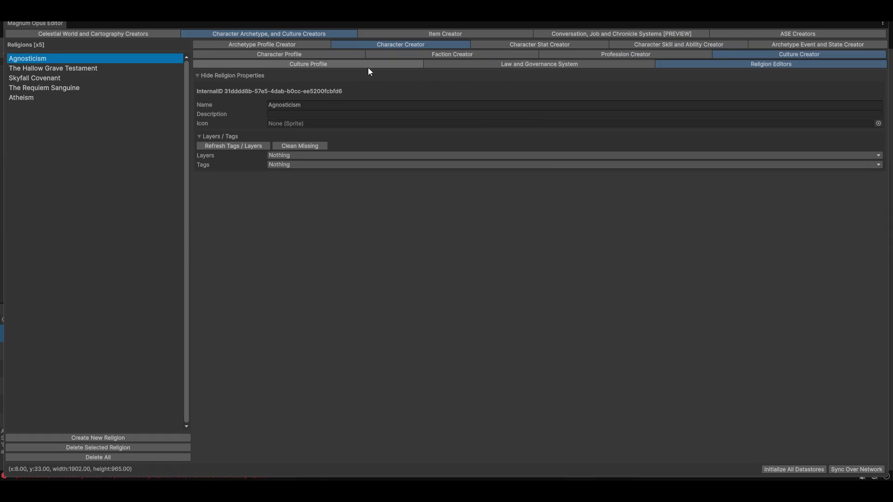
left_click(258, 54)
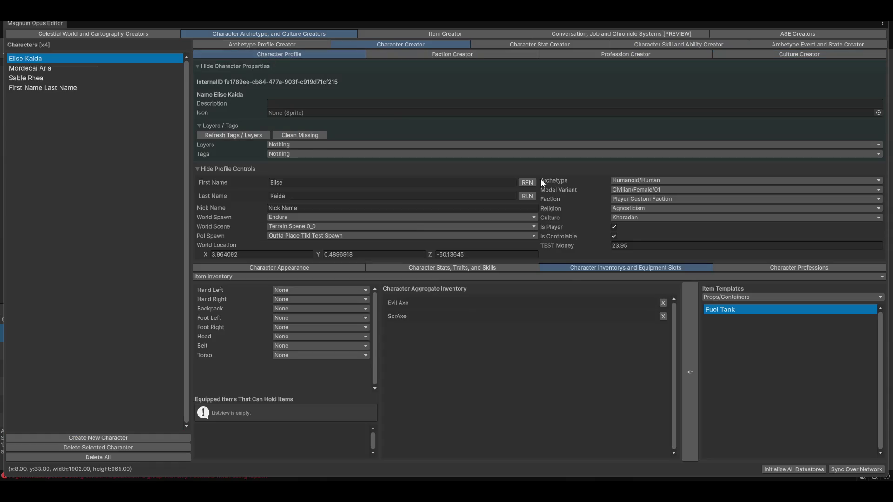
left_click(216, 278)
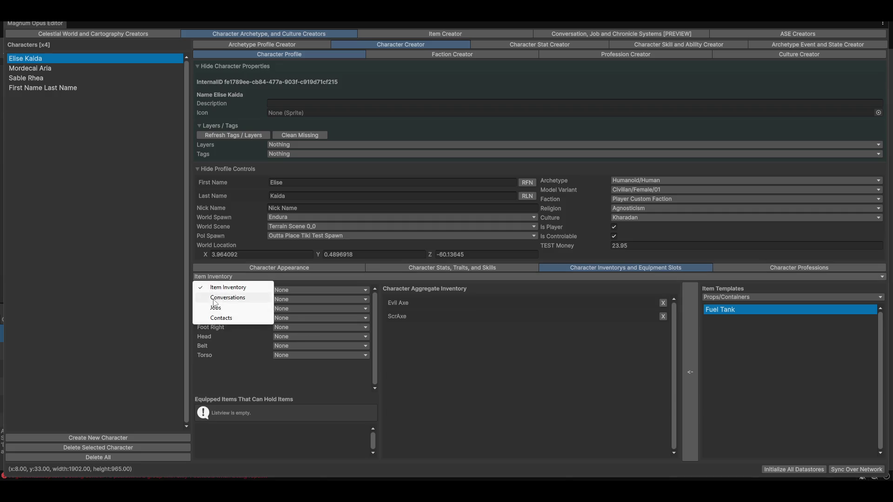
left_click(228, 294)
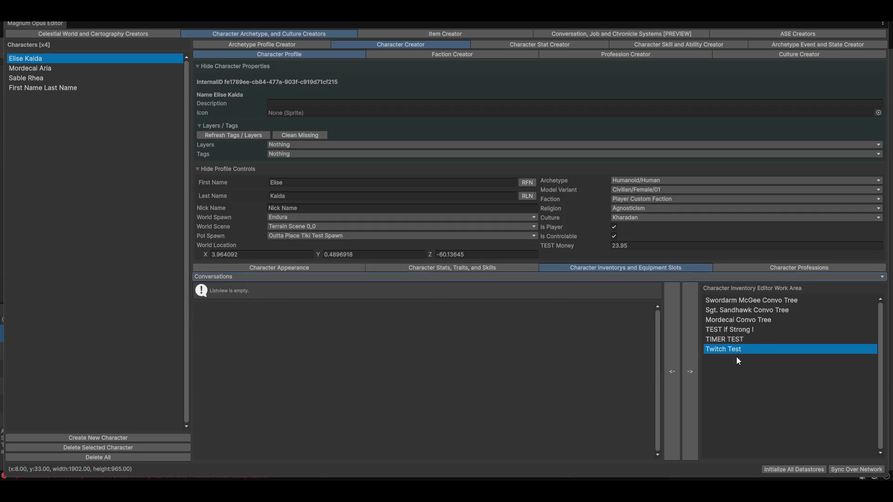
Move the Twitch Test conversation from the first character to First Name Last Name.
left_click(677, 368)
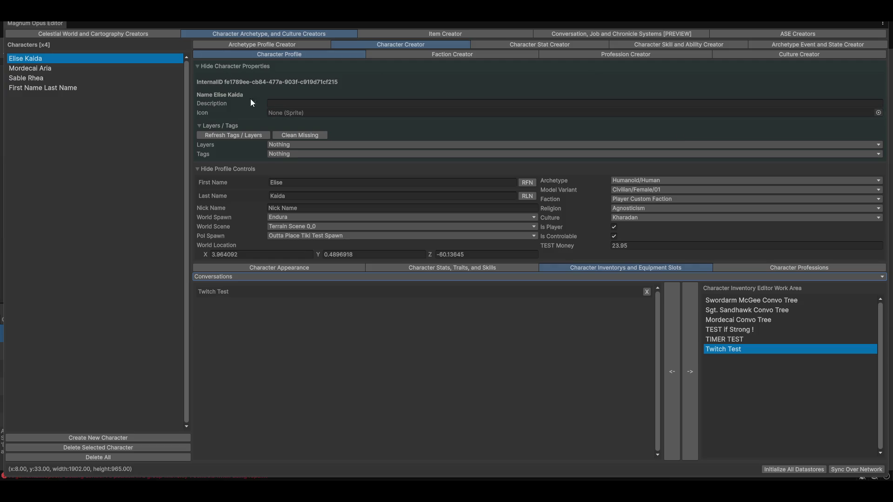
left_click(647, 292)
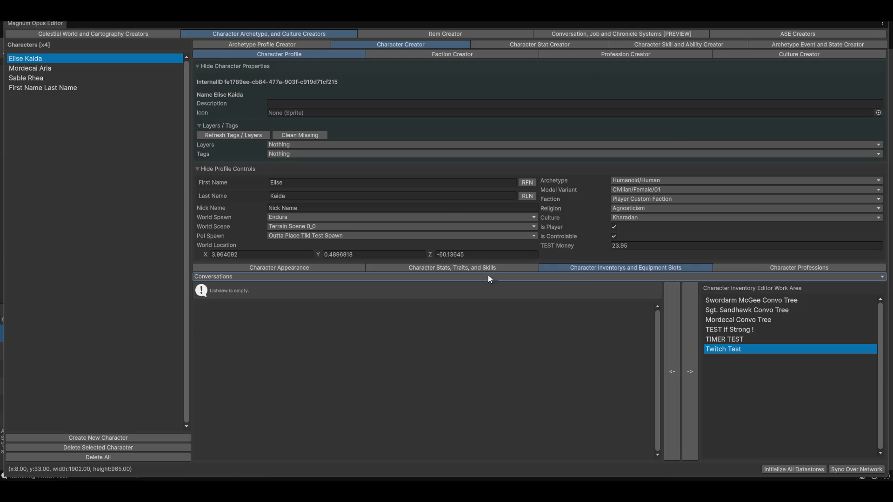
left_click(37, 91)
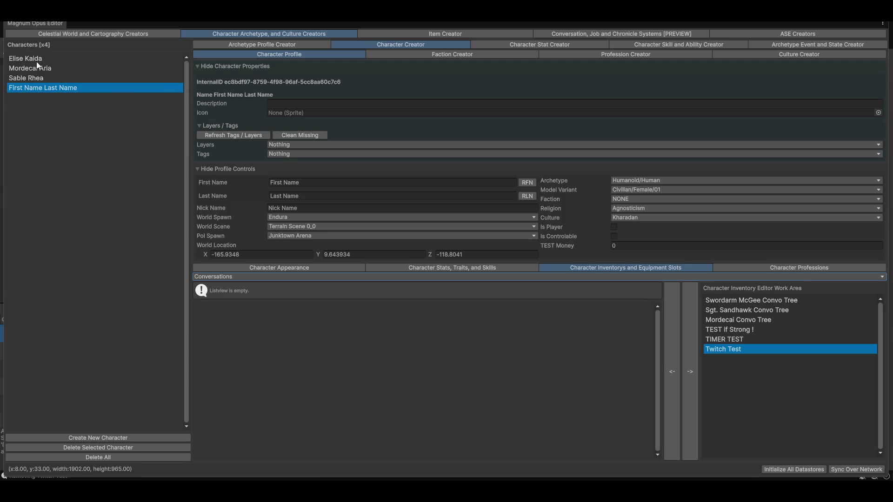
left_click(671, 367)
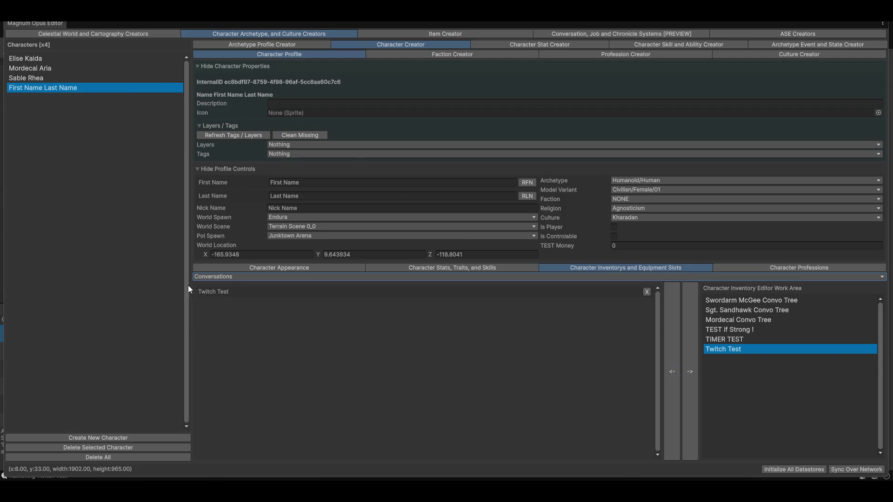
left_click(12, 59)
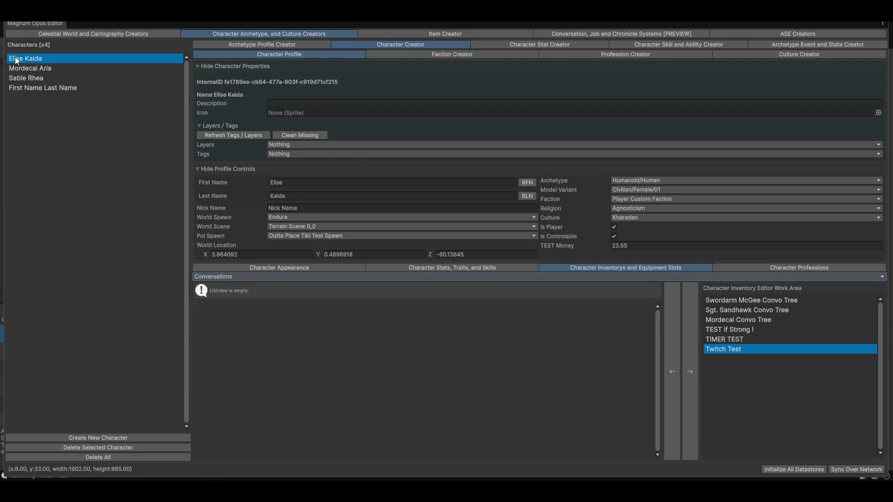
left_click(36, 92)
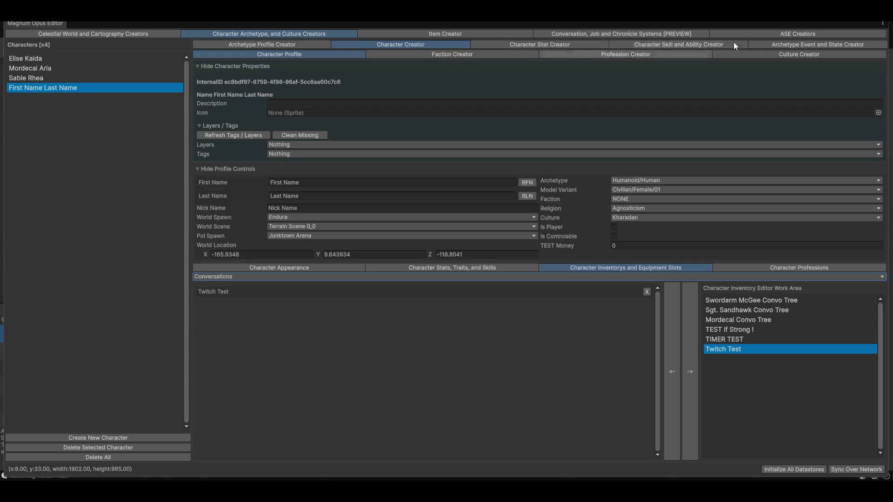
left_click(819, 46)
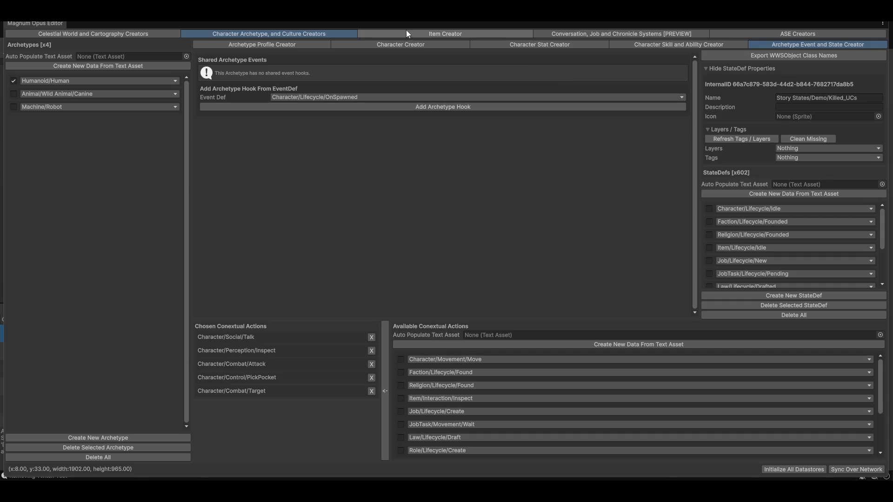
left_click(417, 47)
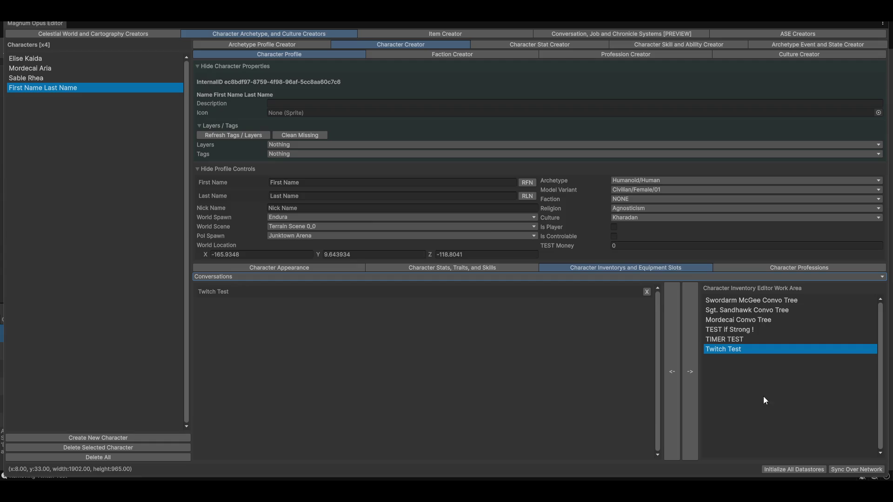
View the character's stats, then rotate the Archetype Profile model preview to face forward.
left_click(437, 268)
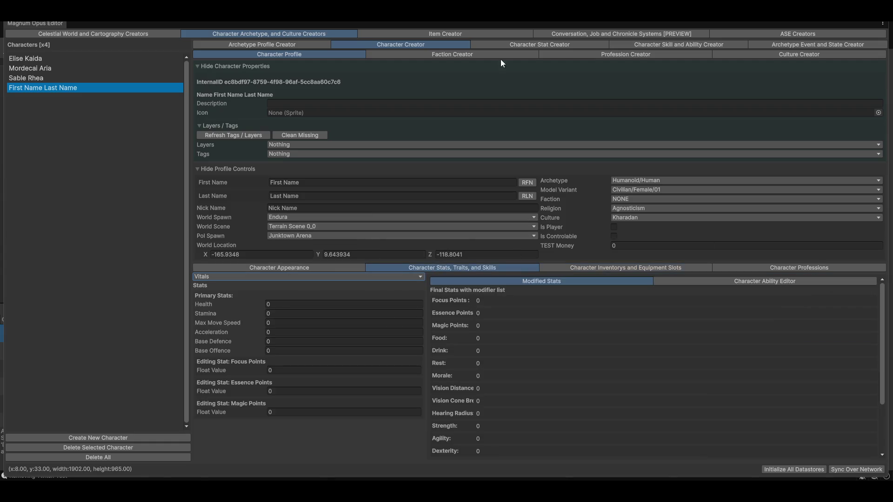
left_click(266, 44)
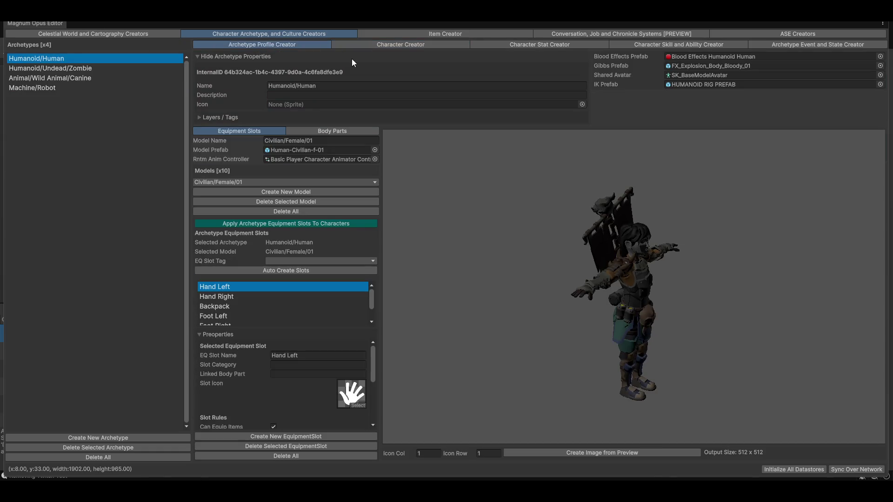
left_click_drag(594, 315, 557, 307)
left_click_drag(669, 282, 618, 302)
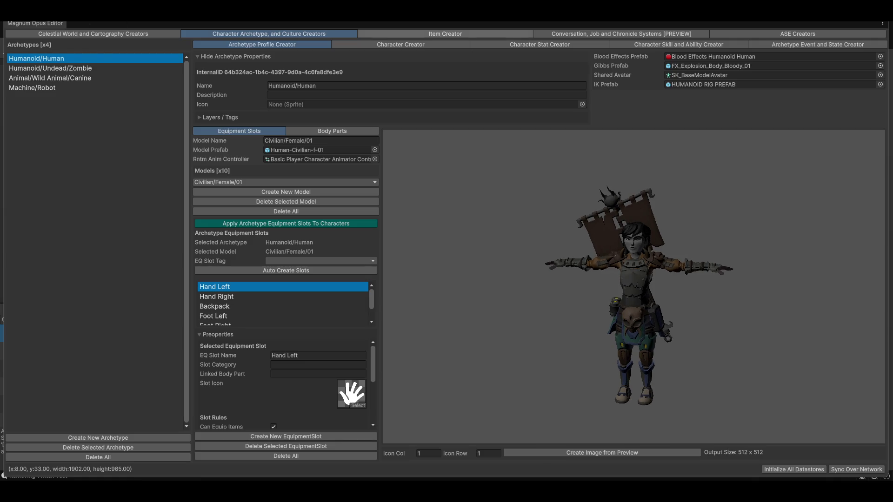
left_click(122, 33)
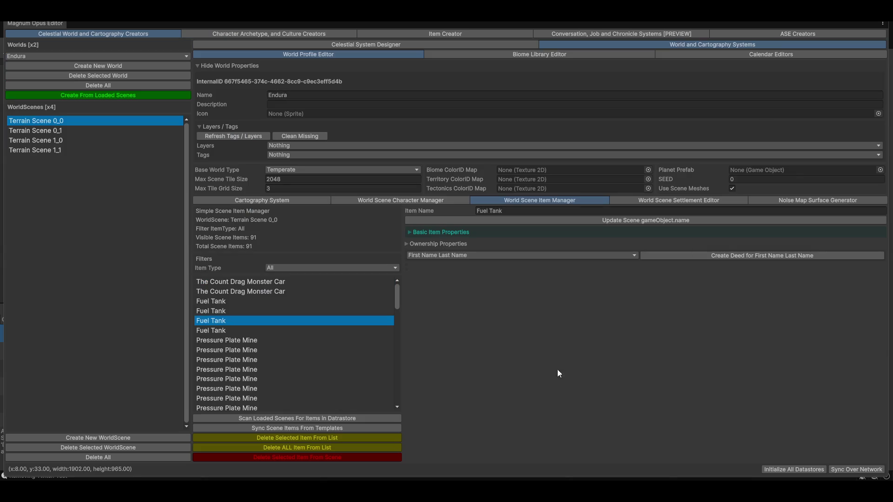
Review the Fuel Tank's ownership options and basic item properties without changing them.
scroll(351, 368, "down", 3)
scroll(350, 369, "up", 3)
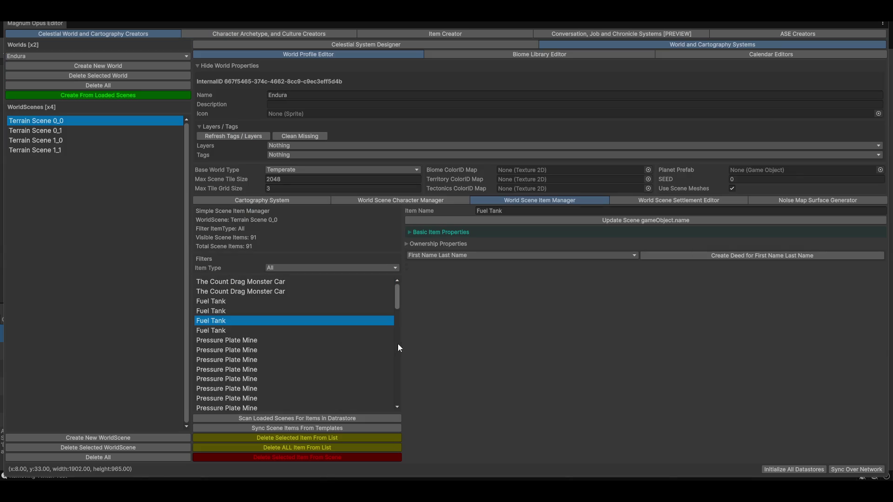
left_click(436, 244)
left_click(584, 257)
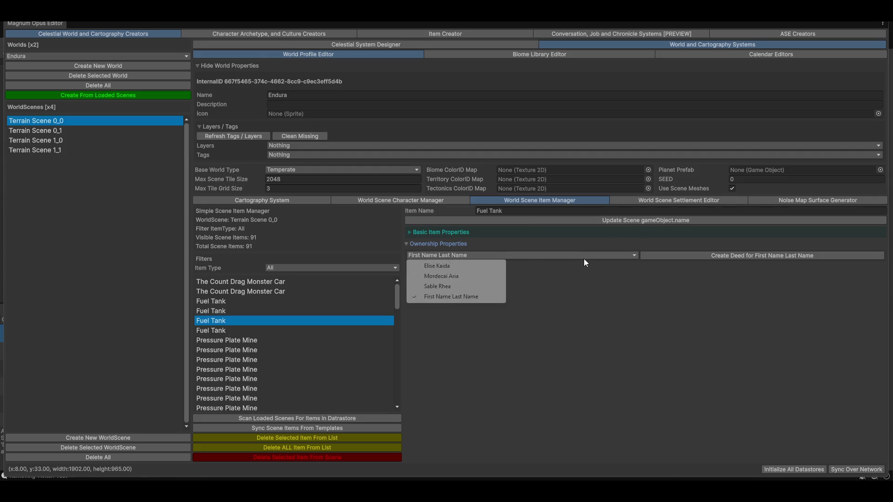
left_click(650, 334)
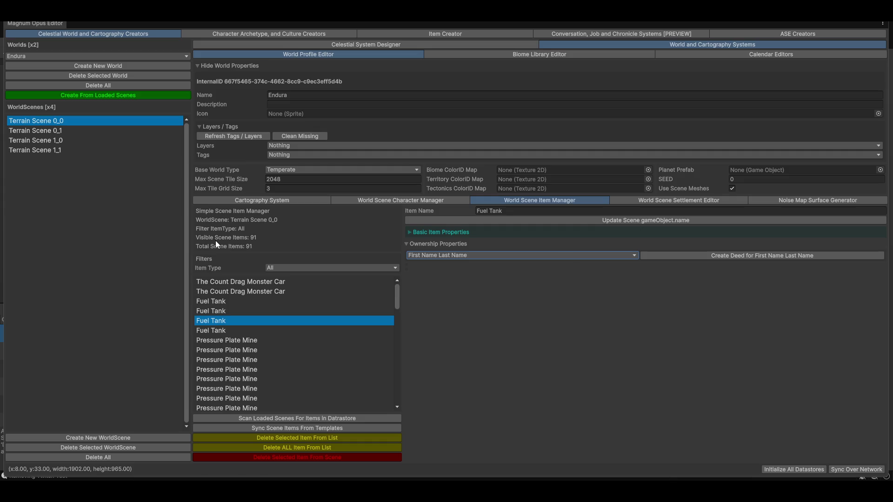
left_click(443, 232)
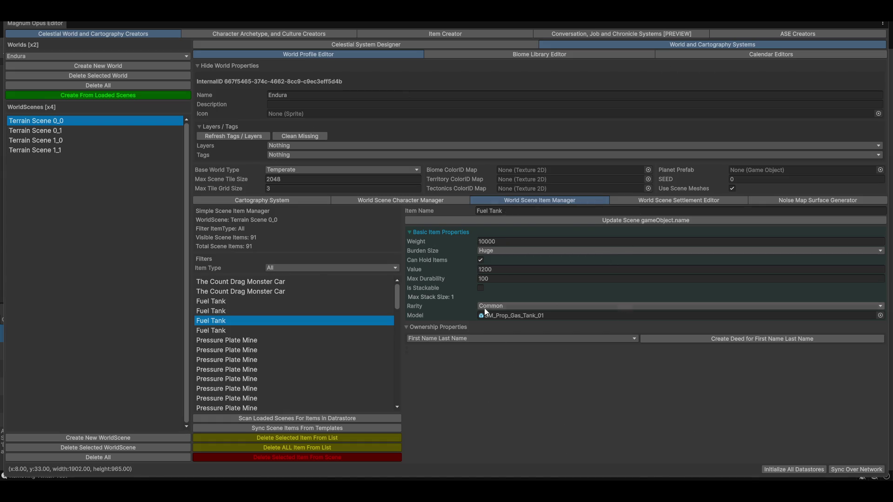
left_click(434, 232)
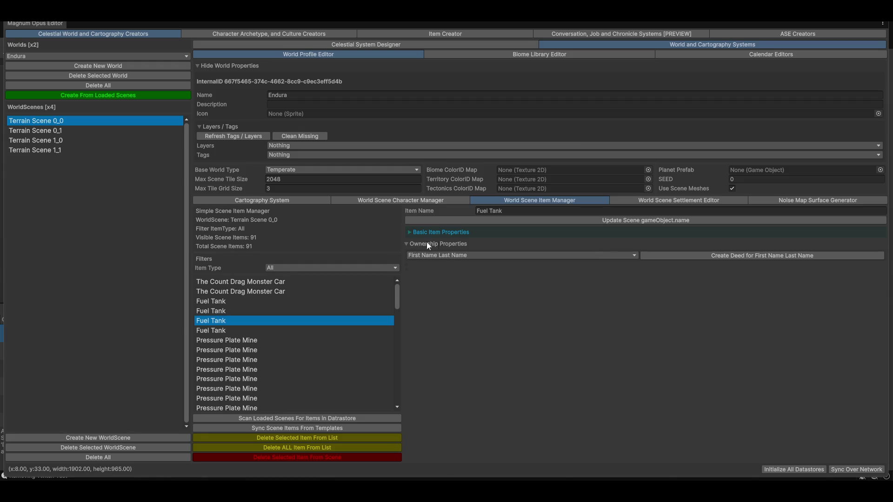
Show Terrain Scene 0_0's cartography map zoomed around Junktown.
left_click(255, 202)
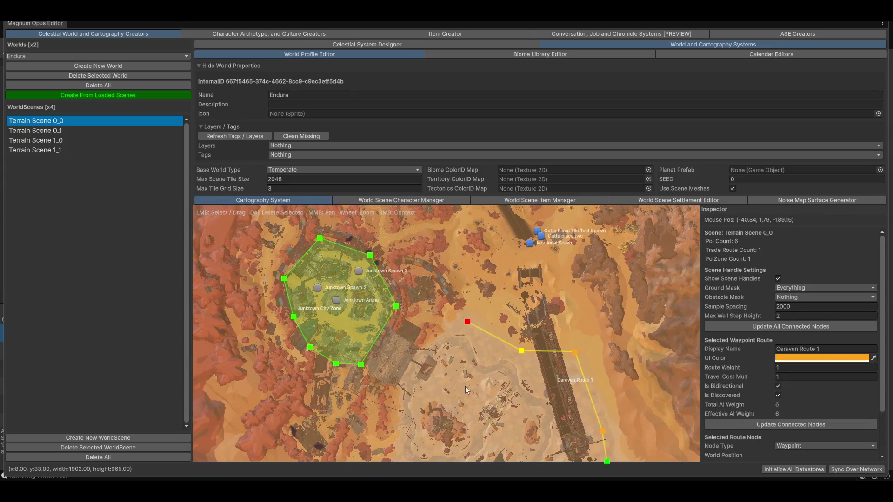
scroll(406, 296, "up", 6)
scroll(420, 313, "down", 5)
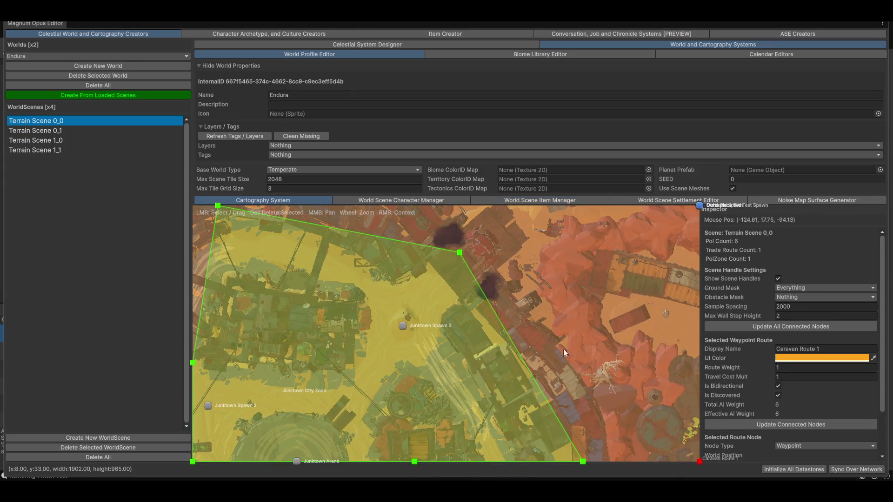
Preview the Fuel Tank model, then switch the item type to Building Test/Prebuilt.
left_click(432, 35)
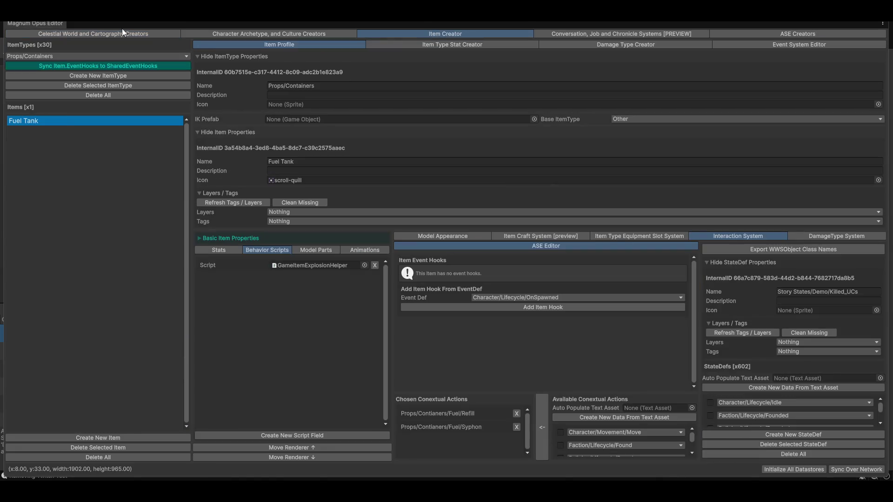
left_click(459, 236)
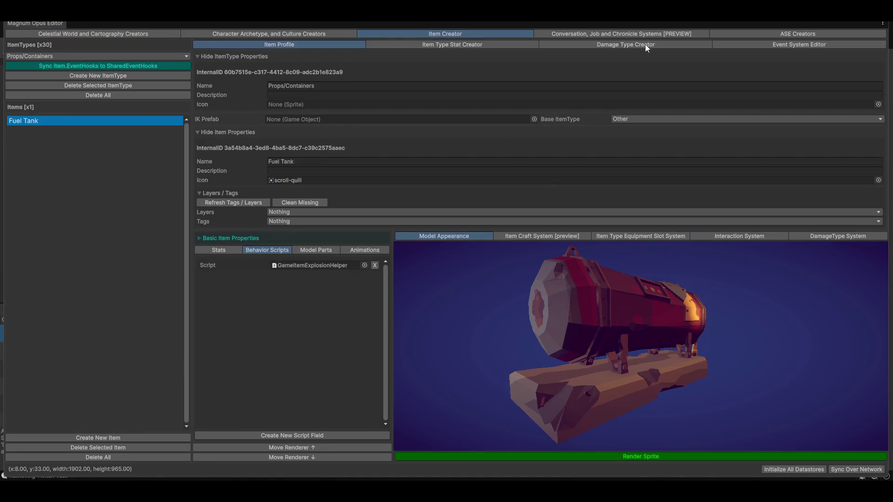
left_click(26, 57)
mouse_move(56, 108)
left_click(116, 113)
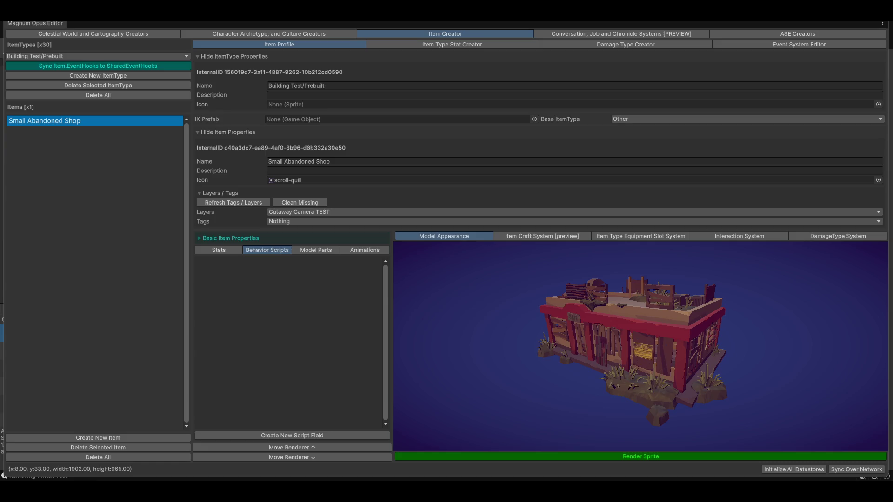
mouse_move(892, 256)
left_mouse_down()
mouse_move(630, 211)
mouse_move(620, 126)
mouse_move(467, 45)
left_mouse_up()
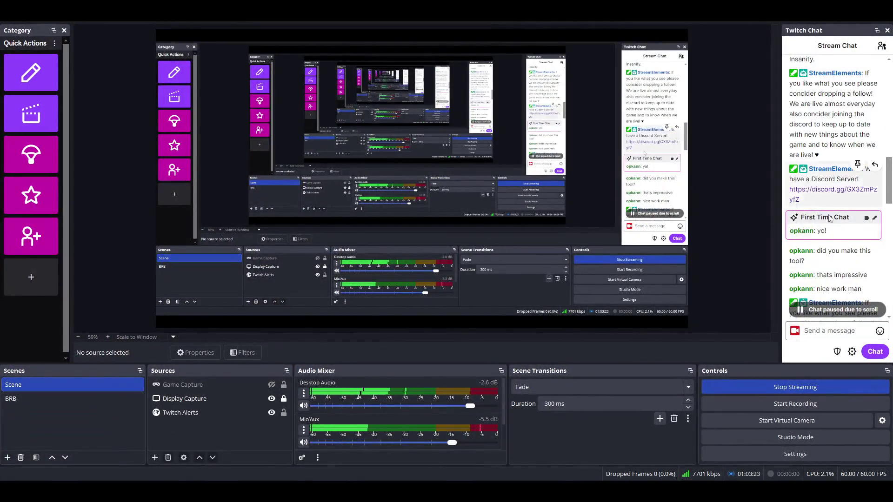
Scroll through the Twitch chat in OBS, then switch back to the Magnum Opus Editor.
scroll(817, 262, "down", 10)
scroll(817, 262, "up", 3)
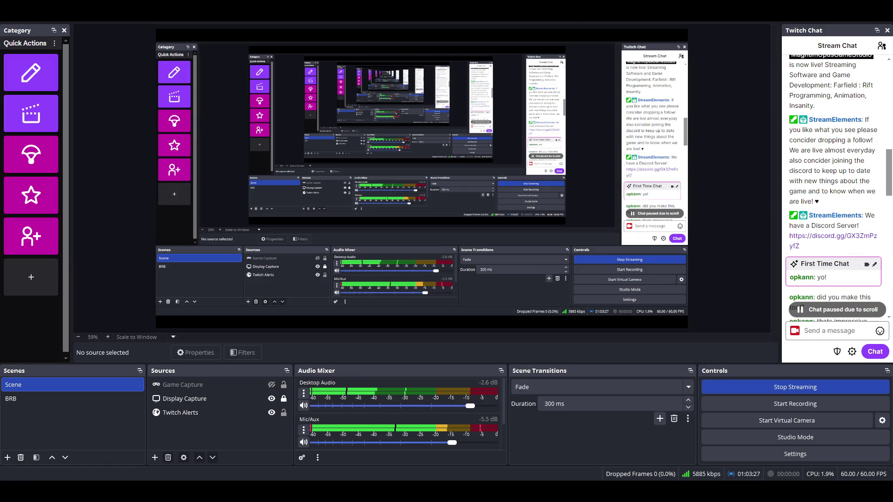
key("alt+Tab")
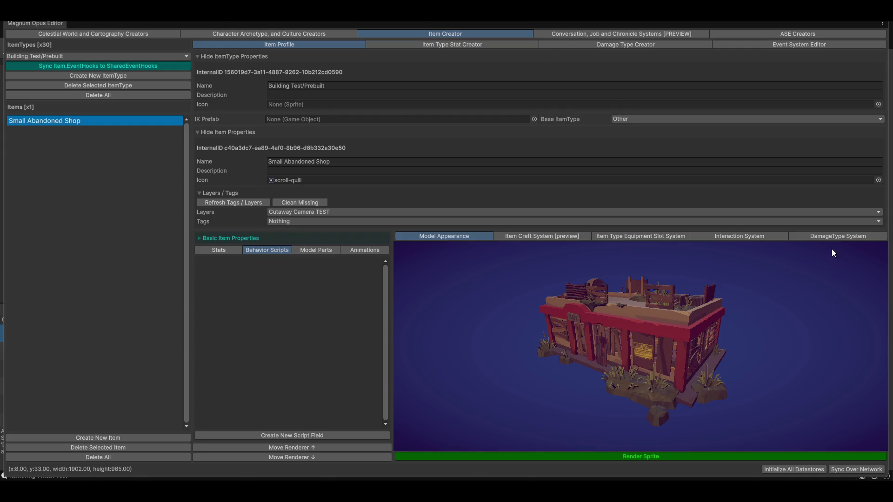
Rotate the shop preview, then return to the Endura world map and zoom onto the walled compound.
left_click_drag(592, 308, 638, 348)
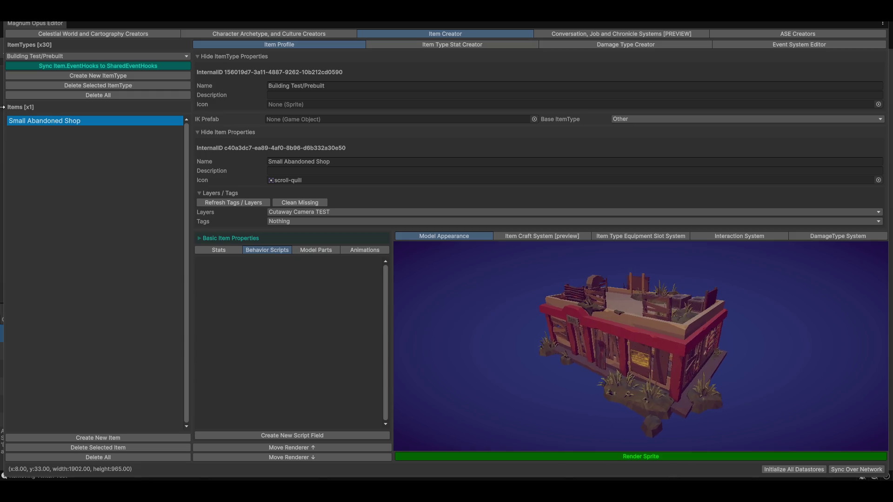
left_click(85, 35)
scroll(311, 225, "up", 5)
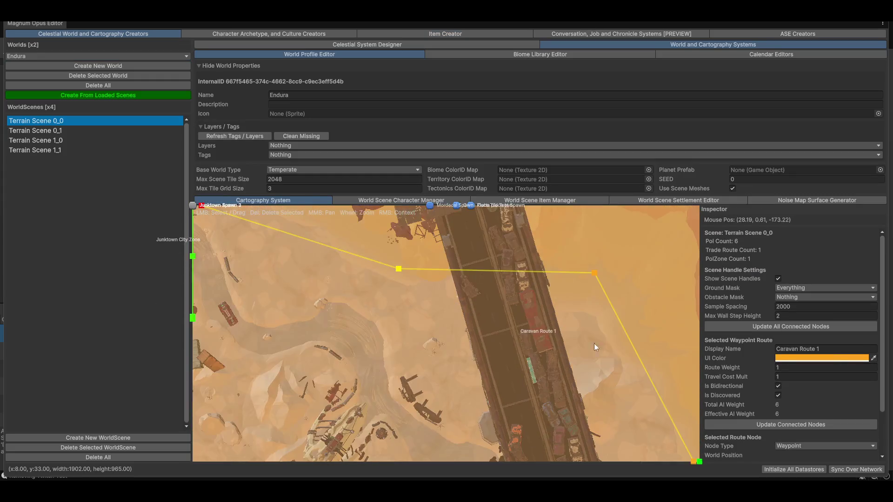
scroll(528, 320, "up", 3)
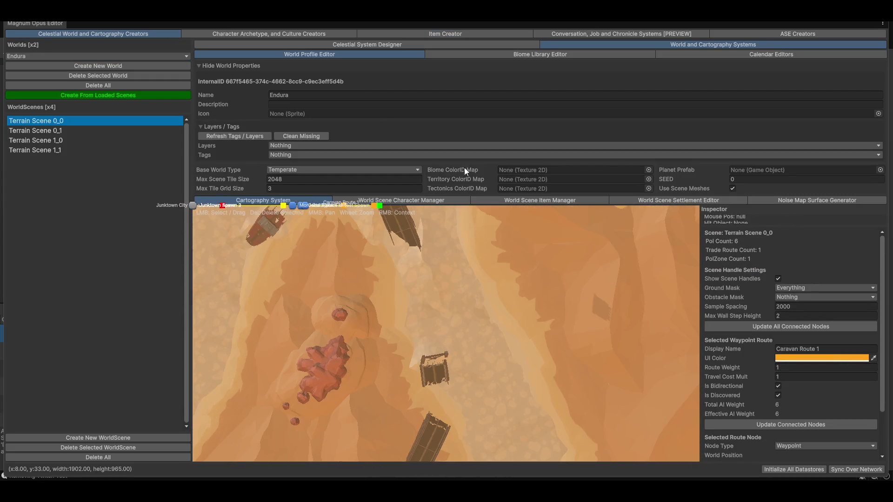
scroll(406, 315, "down", 3)
scroll(408, 319, "down", 6)
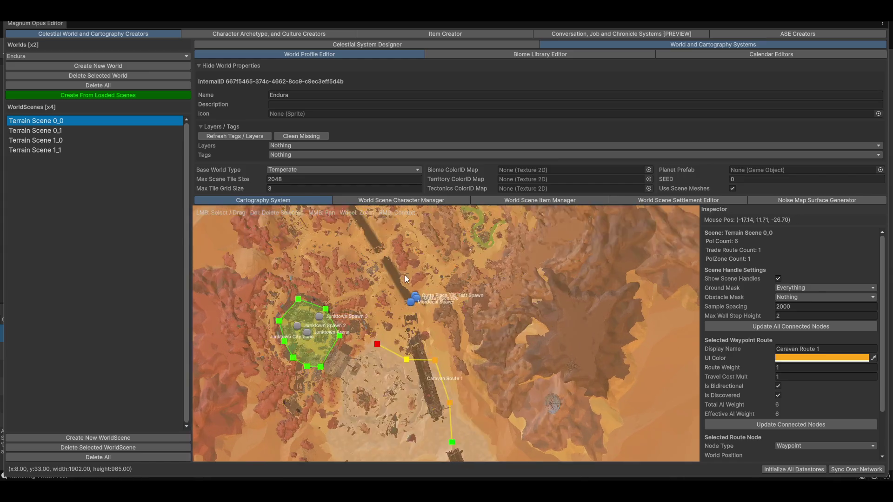
scroll(451, 332, "up", 5)
Clear the caravan route selection and open the scene's item list.
left_click(493, 332)
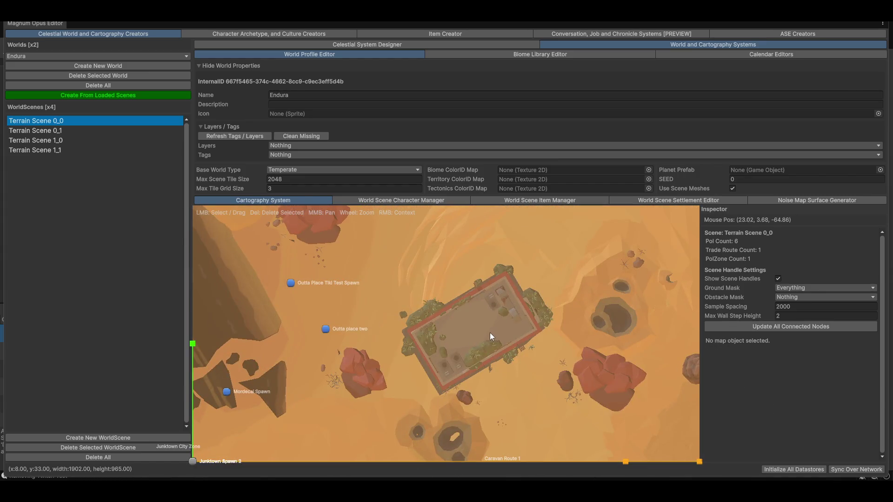
scroll(476, 346, "up", 3)
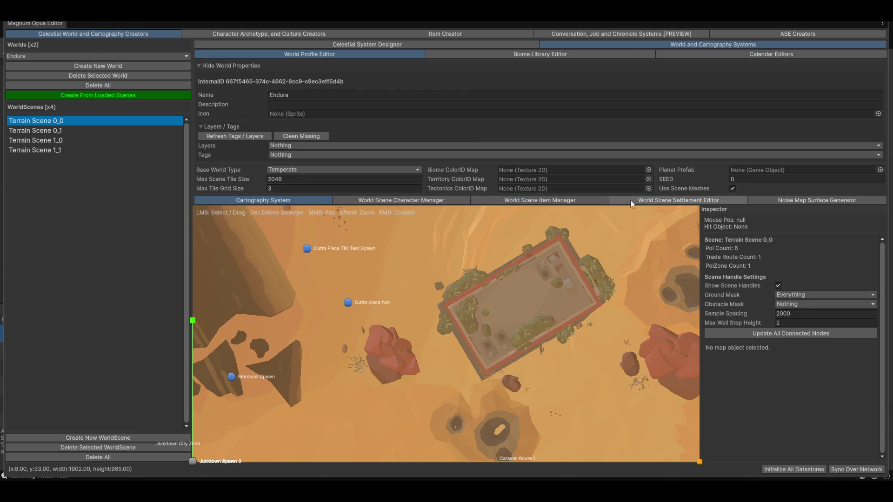
left_click(523, 200)
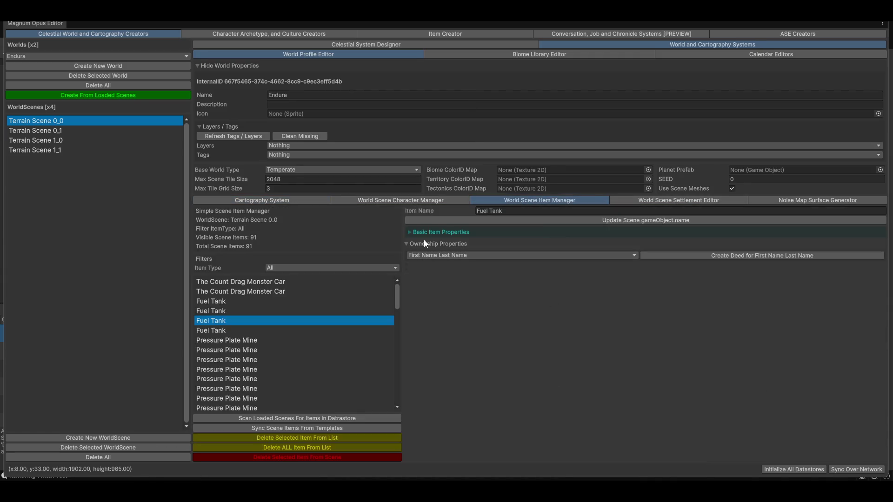
Select the Small Abandoned Shop in the World Scene Item Manager.
scroll(232, 367, "down", 20)
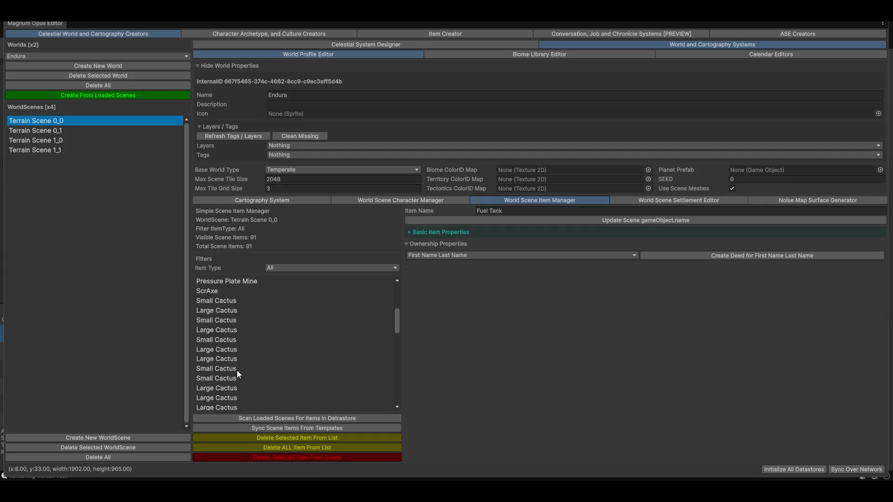
scroll(226, 370, "down", 5)
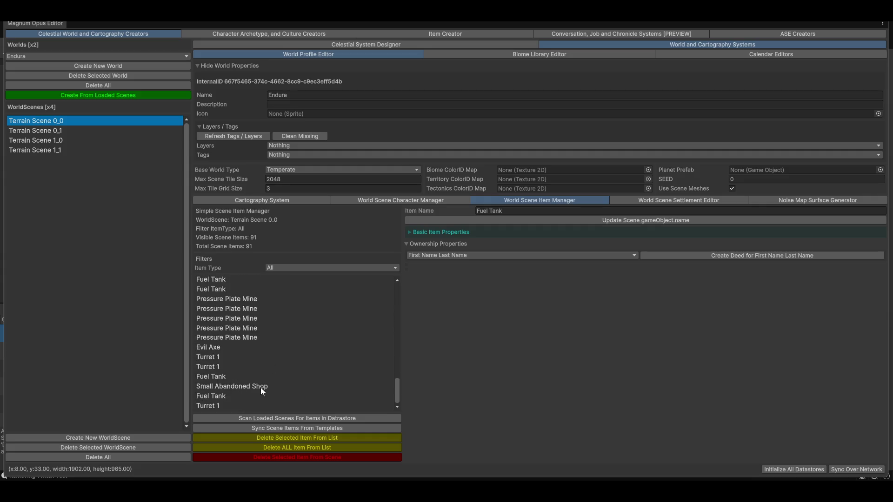
left_click(237, 389)
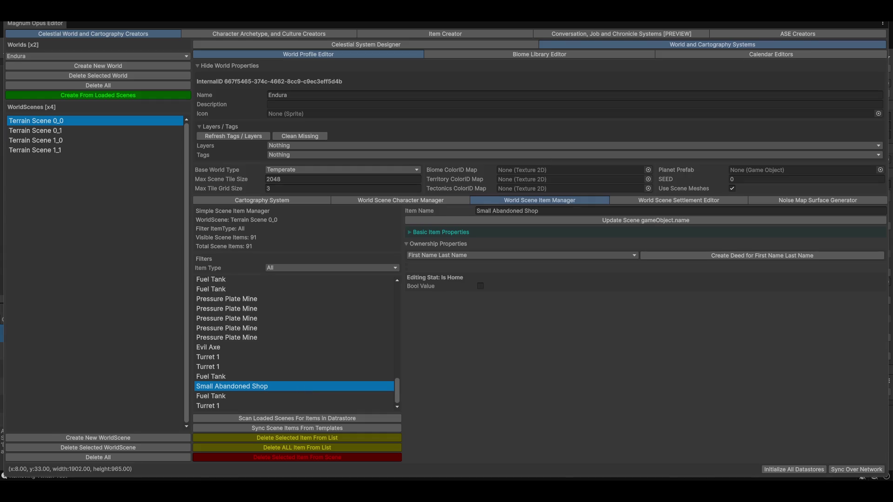
Restore the editor window and orbit and zoom Unity's Scene view onto the shop.
key("super+Down")
left_click(721, 100)
mouse_move(608, 218)
left_mouse_down()
mouse_move(488, 208)
mouse_move(486, 235)
mouse_move(253, 172)
mouse_move(468, 200)
mouse_move(491, 227)
left_mouse_up()
scroll(491, 226, "up", 3)
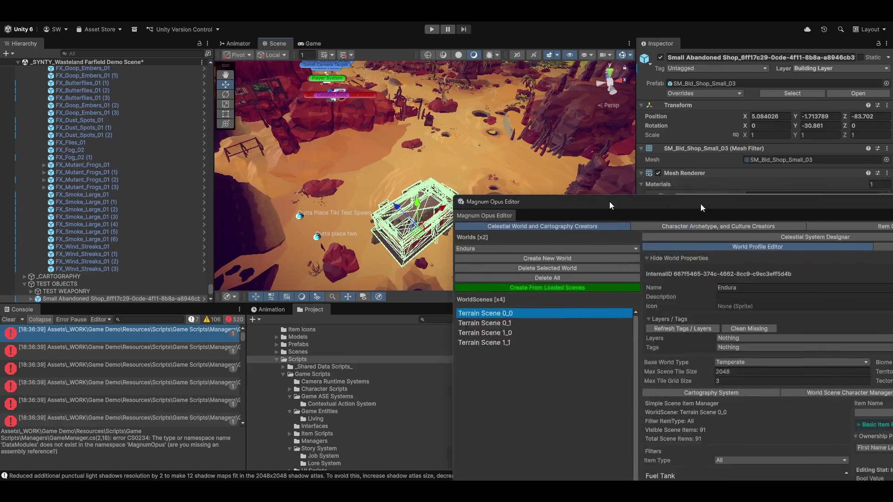
Inspect Turret 1 in the Hierarchy, then undo back to the Small Abandoned Shop item.
double_click(680, 203)
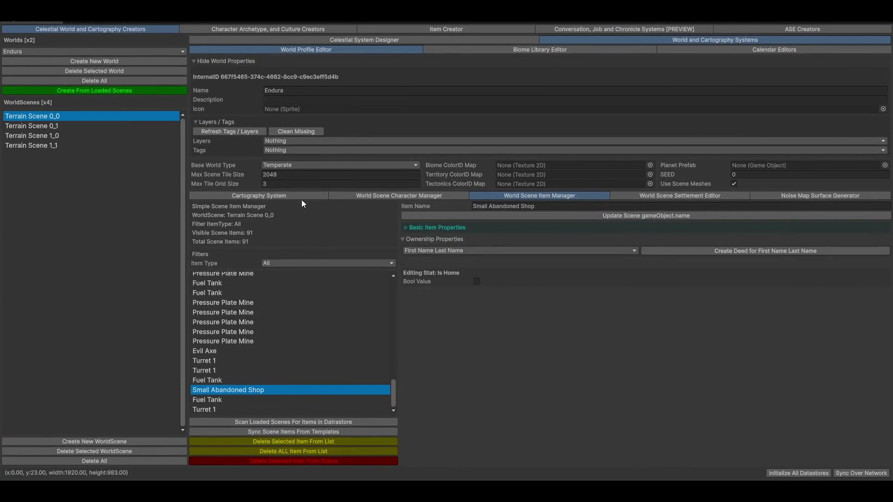
key("shift+space")
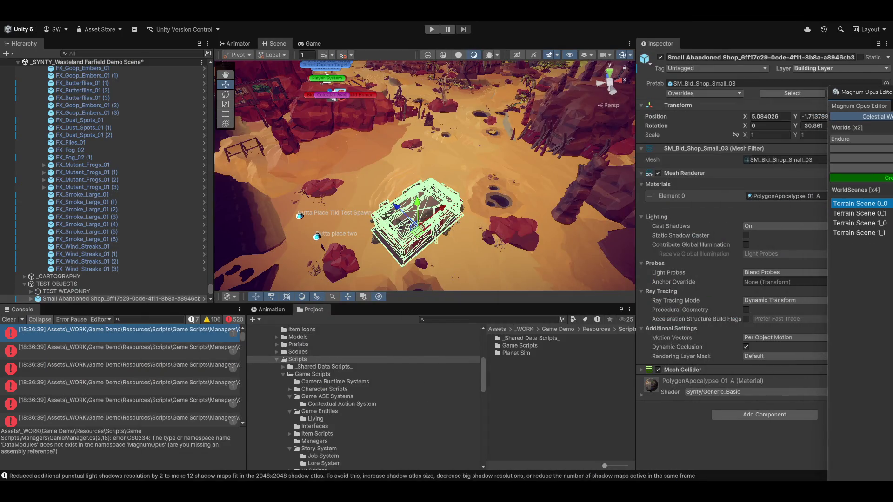
left_click(114, 298)
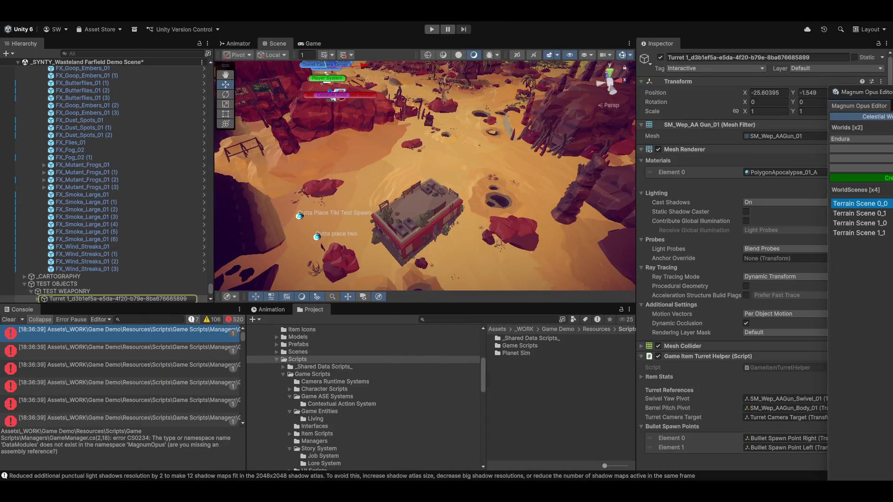
key("ctrl+z")
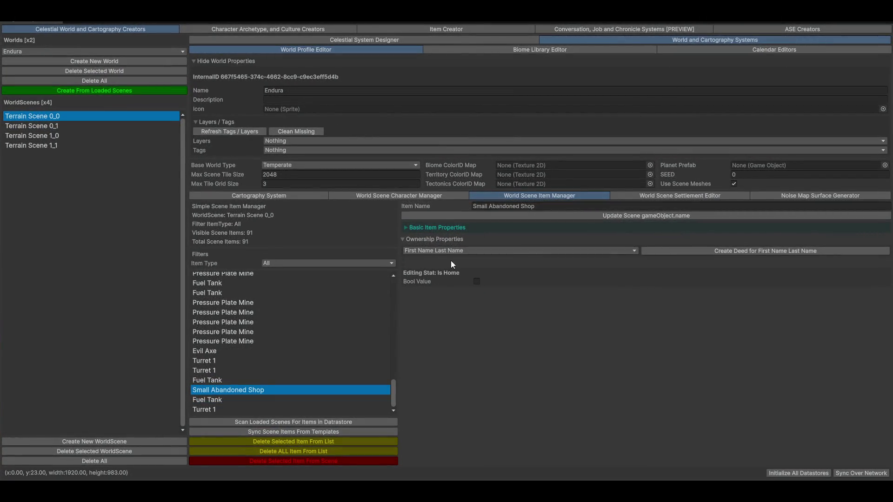
Set the first listed character as the Small Abandoned Shop's owner and collapse Layers / Tags.
left_click(433, 252)
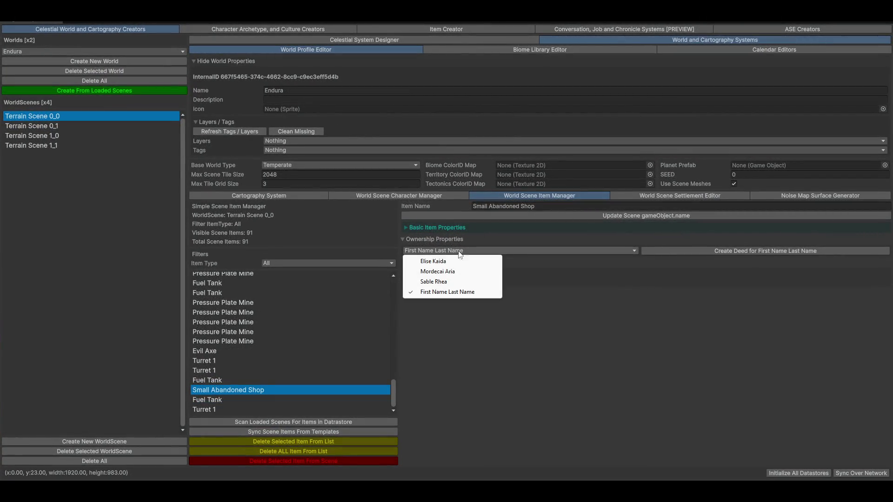
left_click(429, 261)
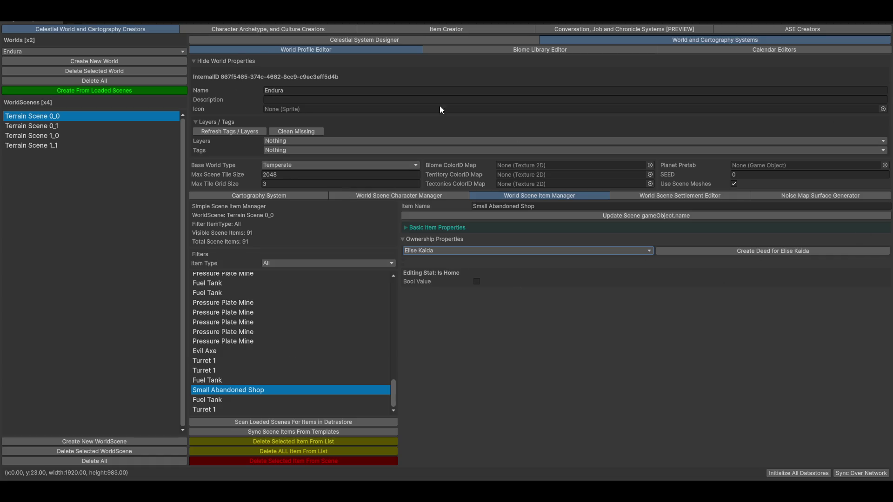
left_click(232, 122)
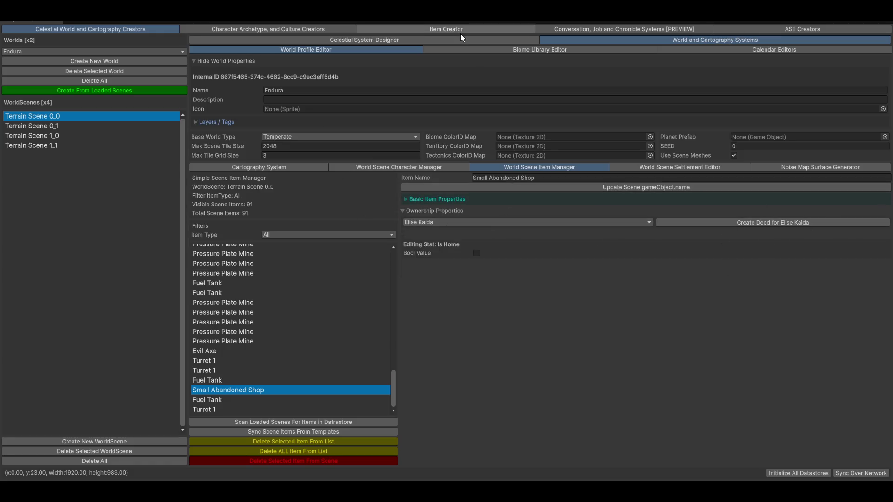
Show the Character Creator's Item Inventory view with Evil Axe and ScrAxe.
left_click(273, 28)
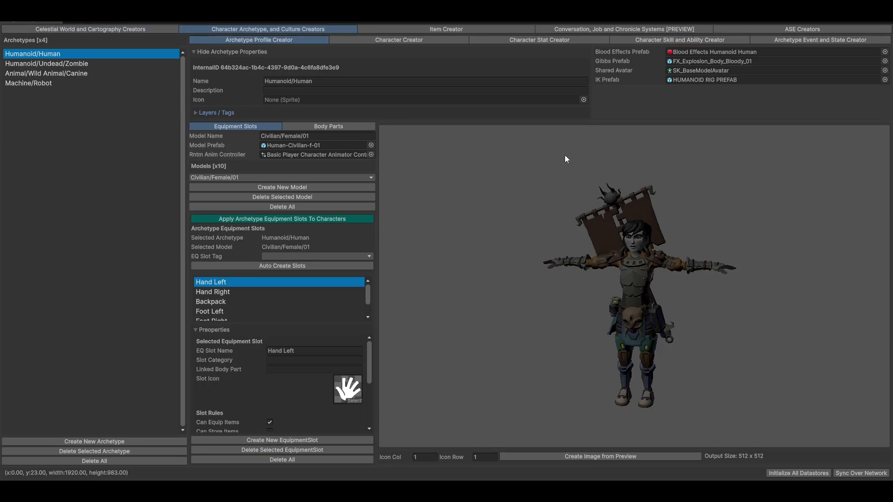
left_click(340, 41)
left_click(600, 264)
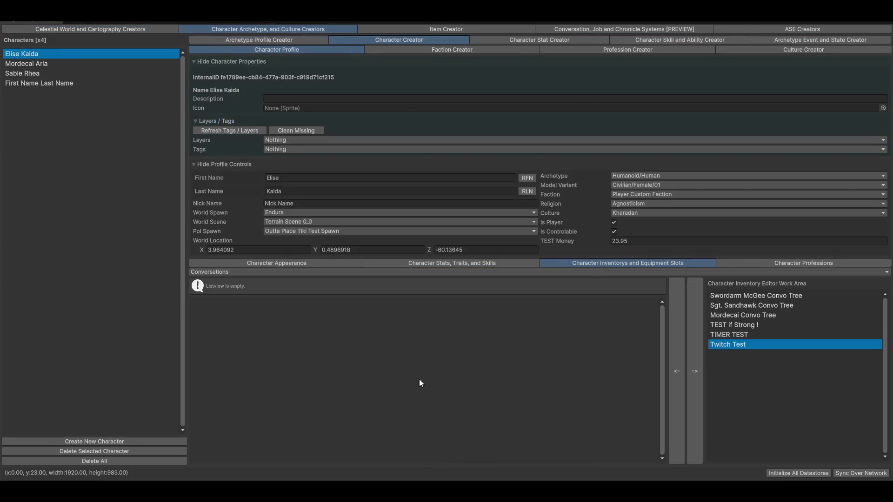
left_click(208, 272)
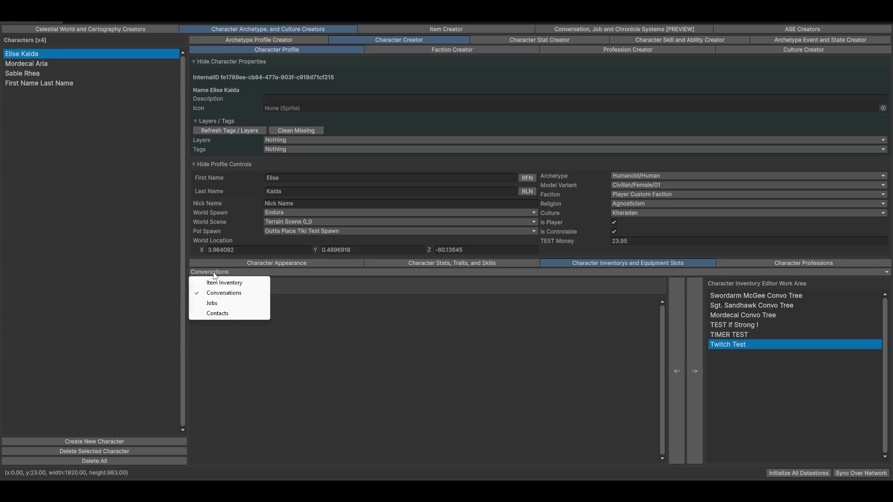
left_click(221, 281)
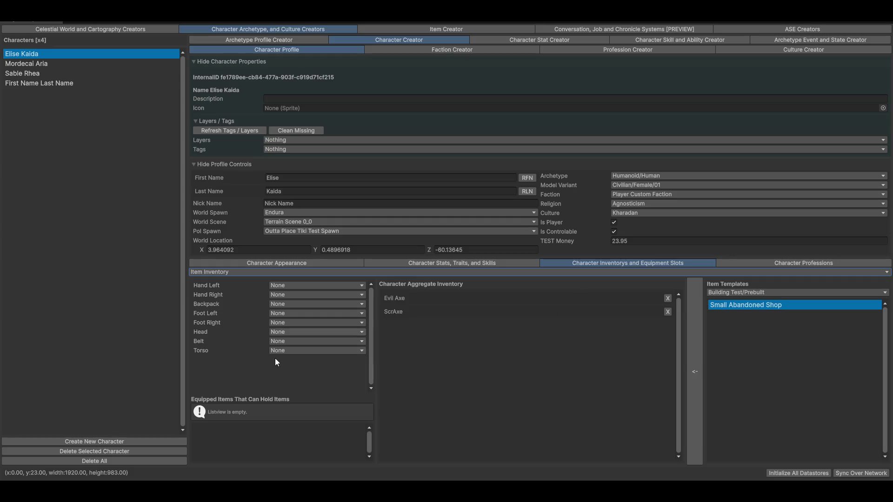
left_click(104, 27)
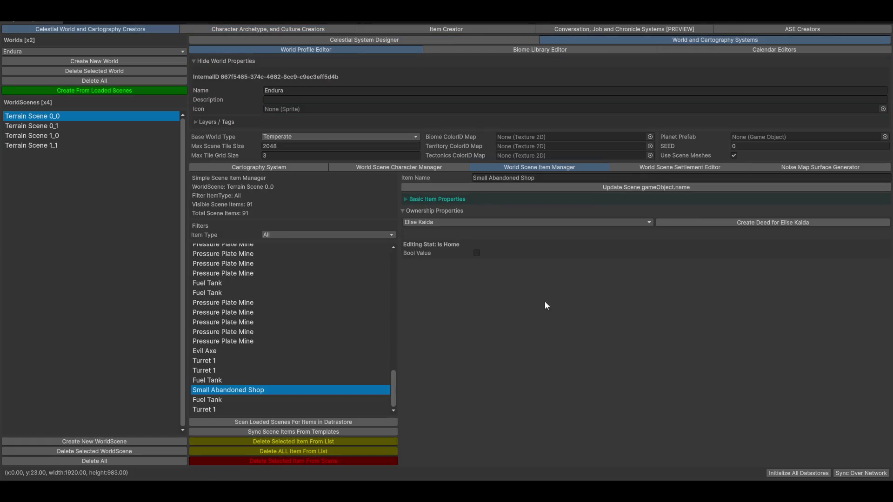
left_click(233, 27)
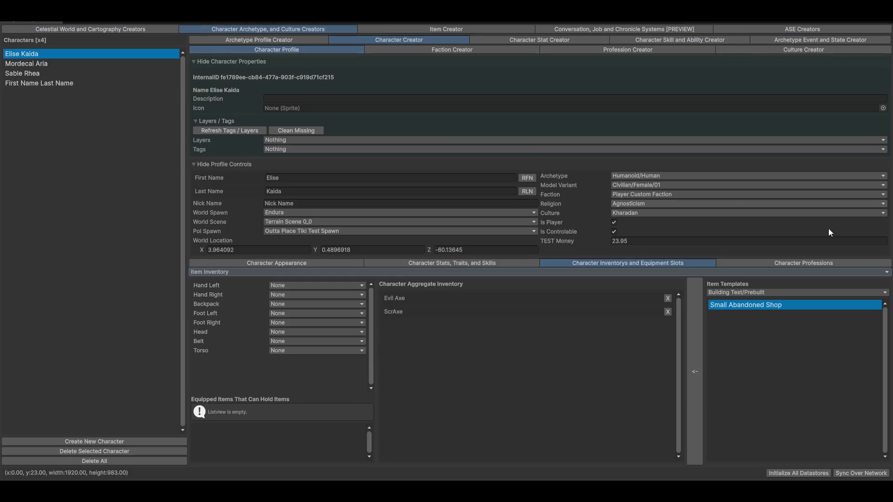
Create a new profession in the Profession Creator and name it 'Forger'.
left_click(622, 50)
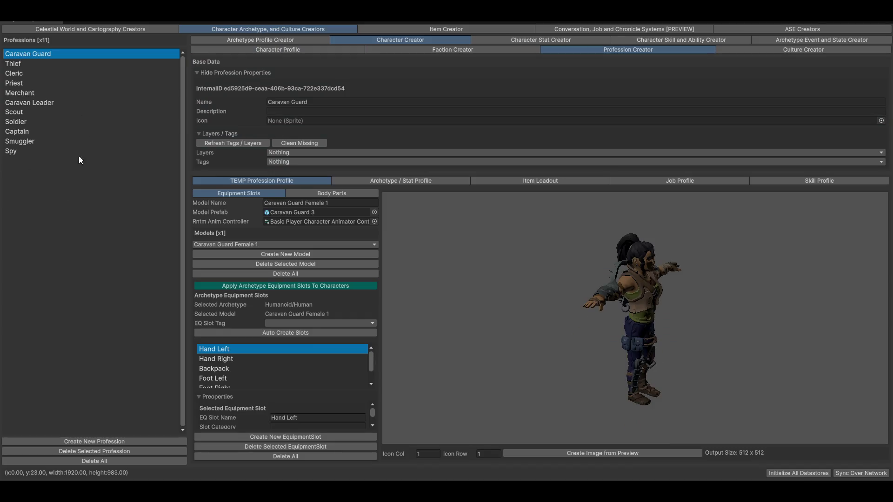
left_click(56, 442)
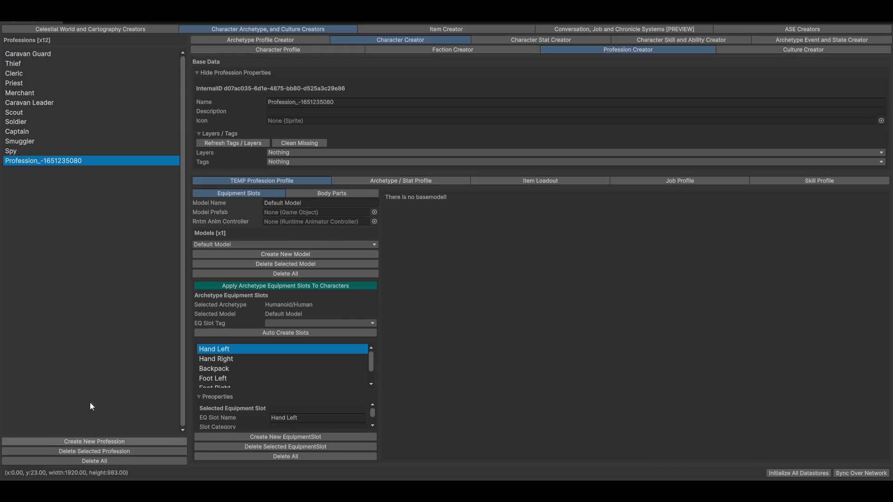
left_click(358, 102)
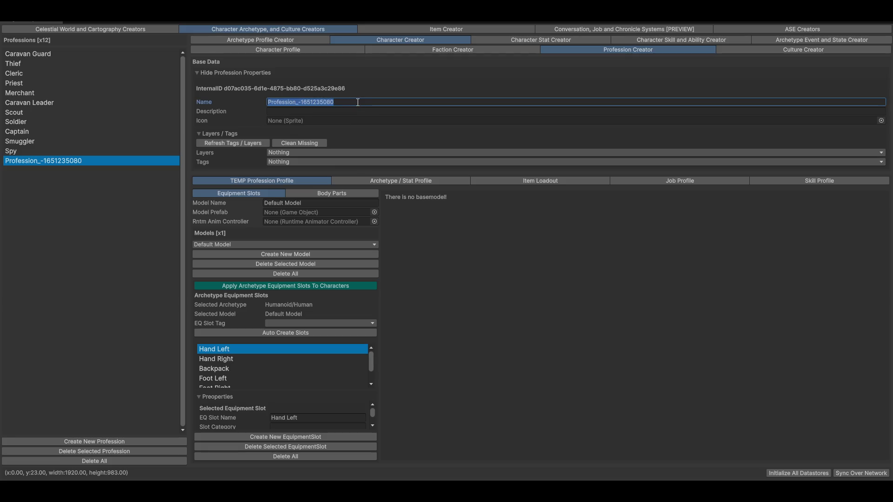
type("Forger")
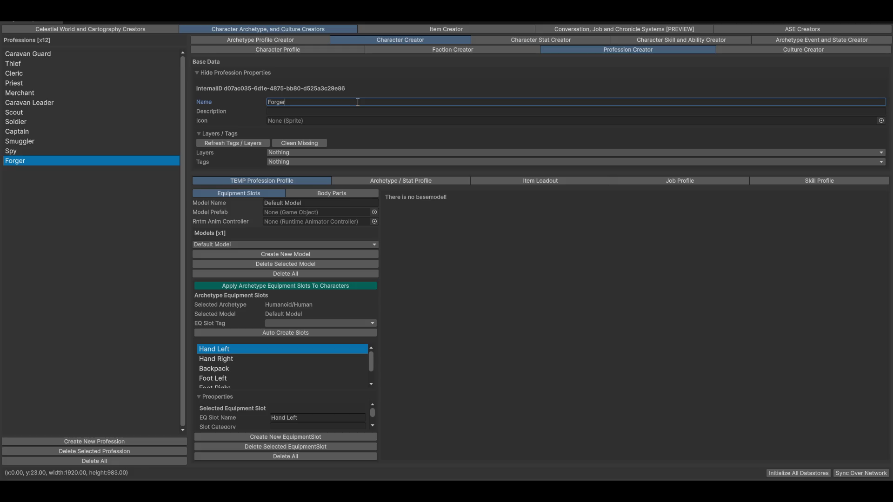
key("Tab")
type("S")
key("BackSpace")
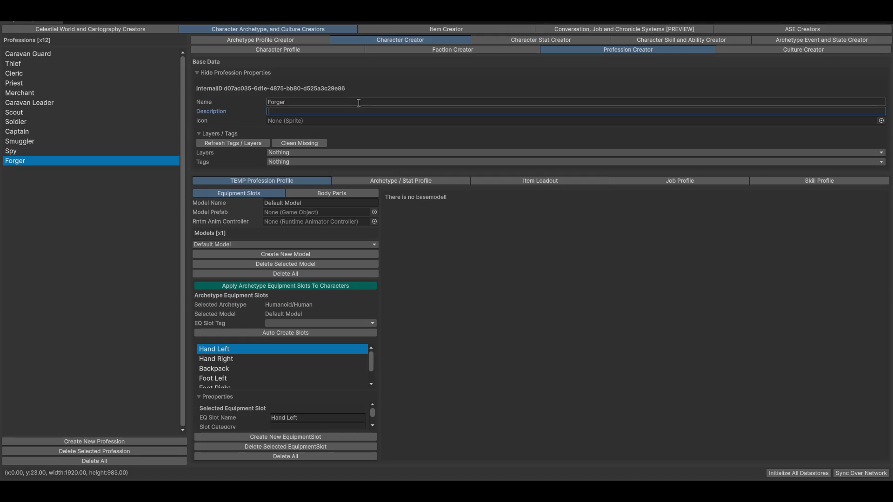
Rename the profession to 'Counterfeiter' and dismiss the Model Prefab picker without choosing.
left_click(300, 104)
type("Counterfeiter")
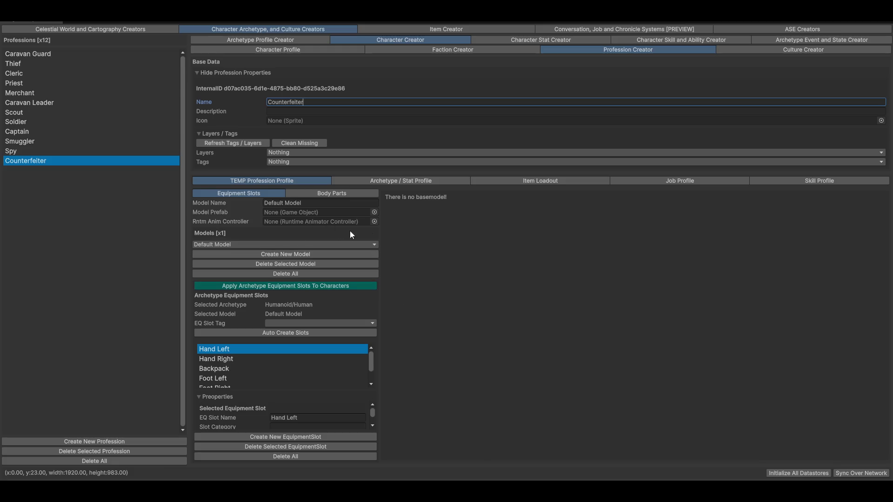
left_click(374, 212)
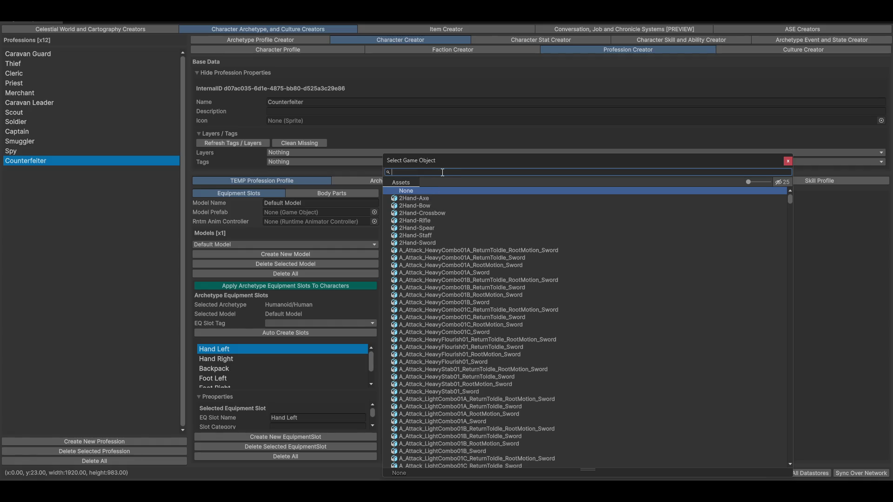
left_click(788, 161)
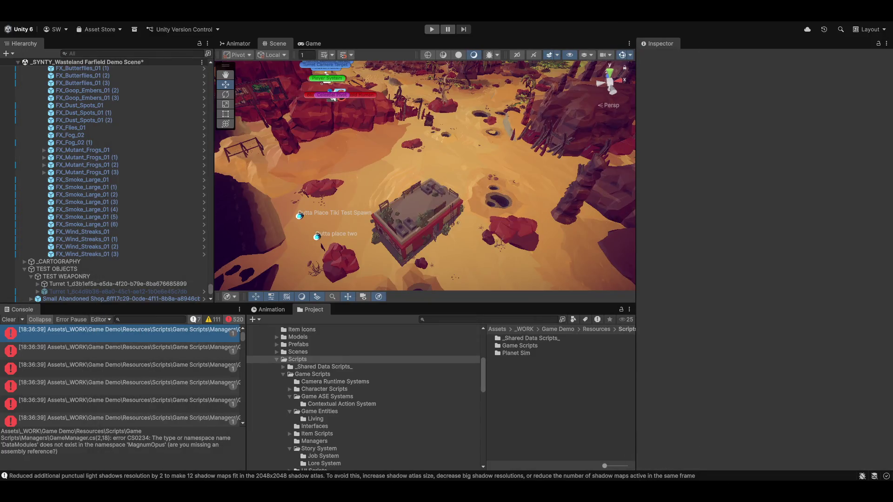
Launch Synty's Sidekick Character Tool as a narrow floating window on the right.
left_click(336, 20)
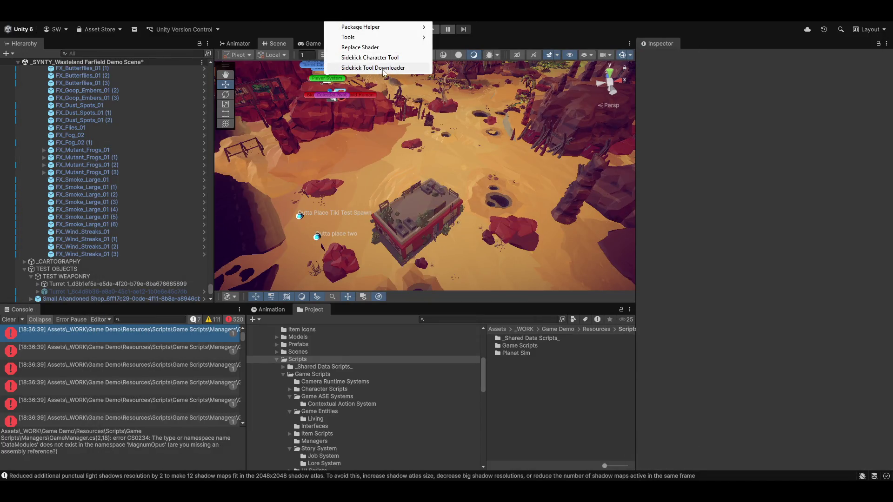
left_click(345, 59)
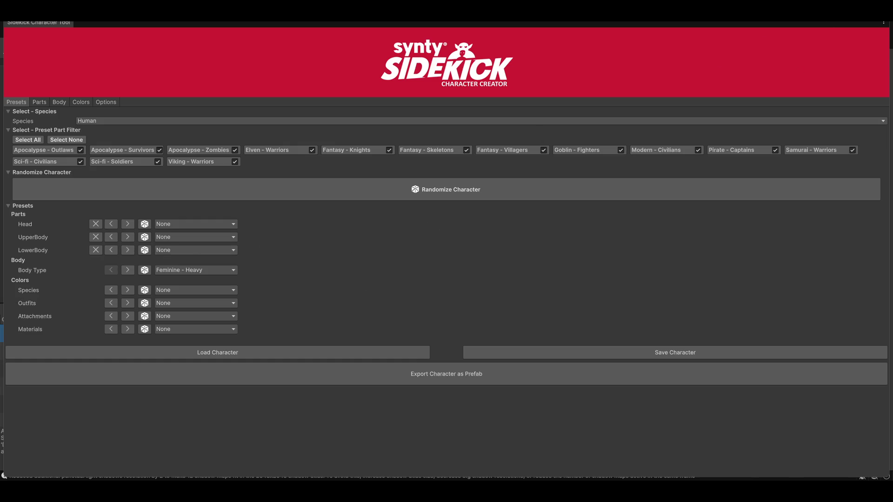
key("shift+space")
mouse_move(820, 91)
left_mouse_down()
mouse_move(245, 90)
mouse_move(253, 91)
left_mouse_up()
mouse_move(134, 38)
left_mouse_down()
mouse_move(632, 48)
mouse_move(698, 41)
left_mouse_up()
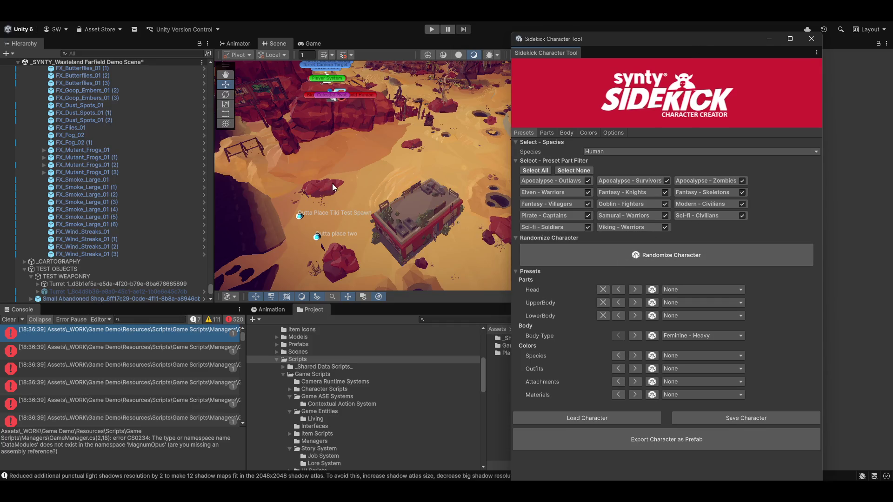
Select Combined Character and frame it in the Scene view.
left_click_drag(348, 180, 362, 242)
scroll(92, 249, "down", 5)
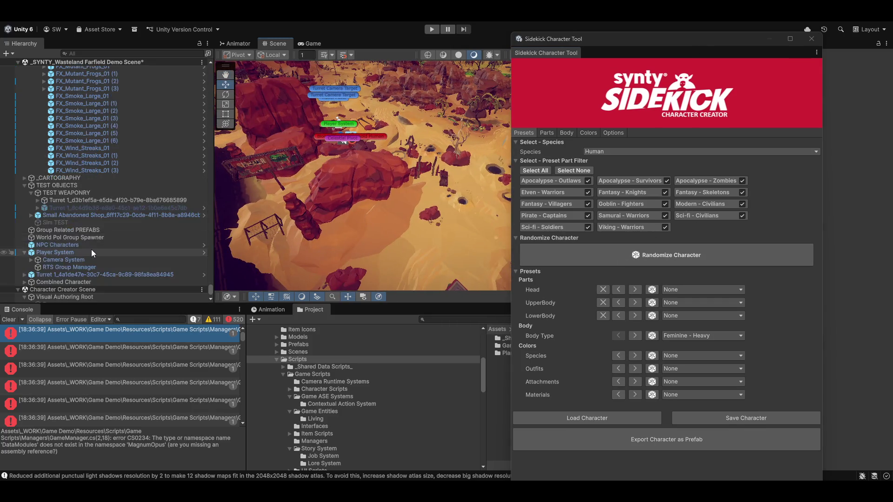
scroll(91, 250, "down", 3)
left_click(60, 218)
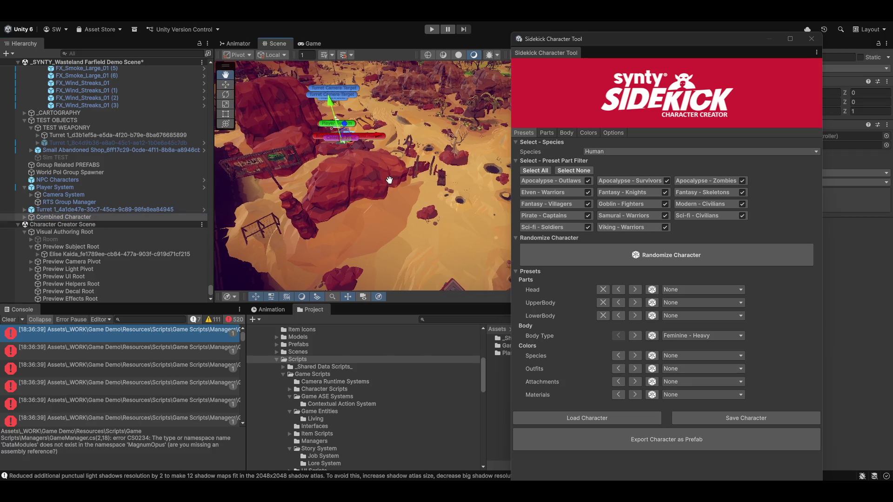
key("f")
mouse_move(387, 185)
left_mouse_down()
mouse_move(721, 169)
mouse_move(859, 138)
mouse_move(827, 173)
mouse_move(841, 155)
mouse_move(829, 436)
left_mouse_up()
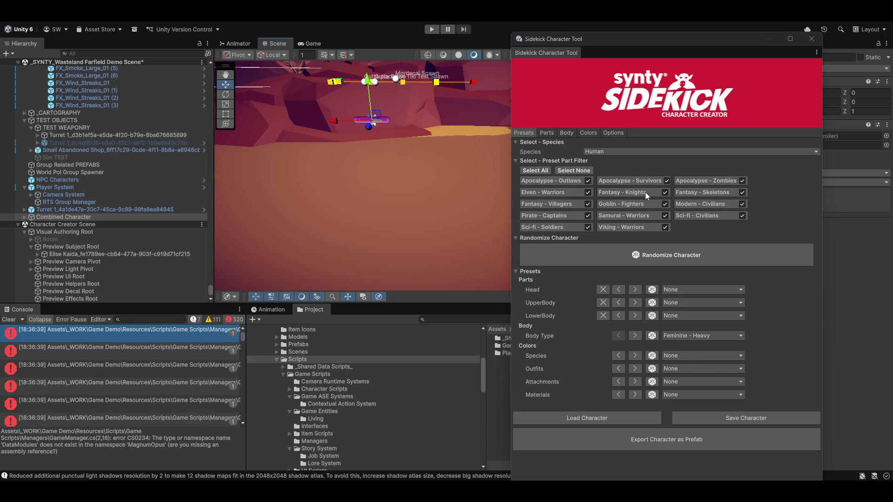
Uncheck every preset filter except Apocalypse - Outlaws, Apocalypse - Survivors and Pirate - Captains.
left_click(665, 192)
left_click(665, 204)
left_click(665, 216)
left_click(587, 228)
left_click(589, 205)
left_click(742, 181)
left_click(742, 192)
left_click(745, 205)
left_click(744, 217)
Randomize the character and orbit the view in to its chest.
left_click(644, 257)
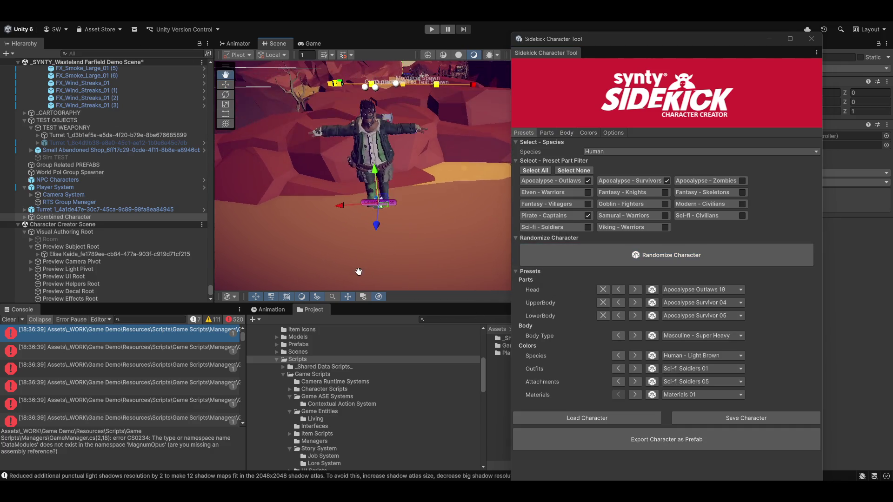
mouse_move(363, 148)
left_mouse_down()
mouse_move(424, 157)
mouse_move(361, 207)
mouse_move(379, 198)
mouse_move(302, 207)
mouse_move(343, 160)
mouse_move(736, 153)
mouse_move(766, 134)
mouse_move(739, 118)
mouse_move(785, 122)
left_mouse_up()
left_click_drag(353, 140, 392, 176)
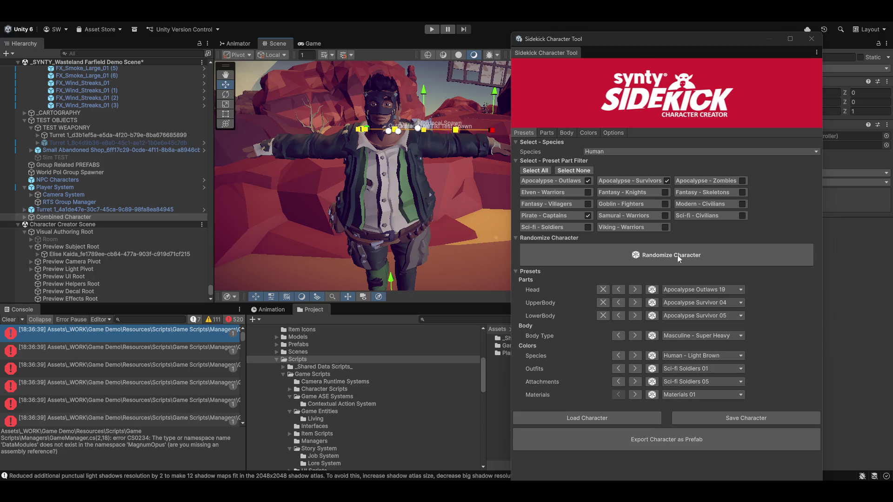
Turn off Combine Character Meshes in the Sidekick options and close the tool.
left_click(618, 133)
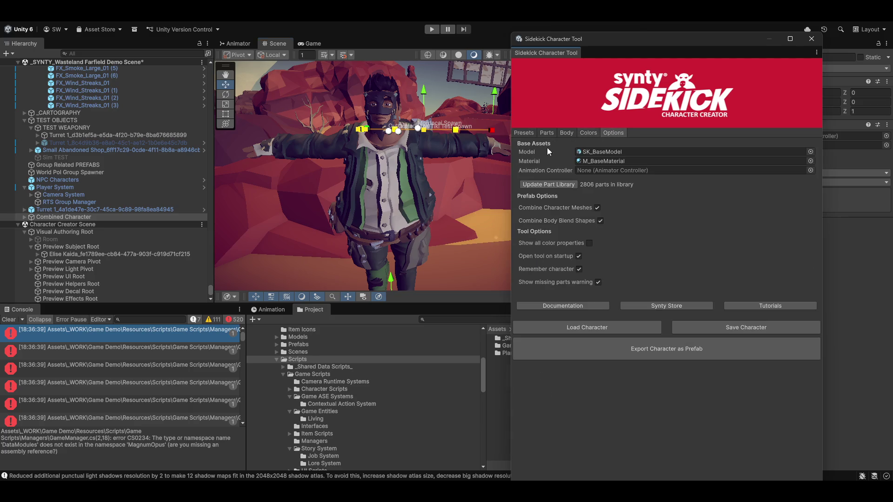
left_click(598, 209)
left_click(813, 37)
left_click_drag(554, 301, 506, 238)
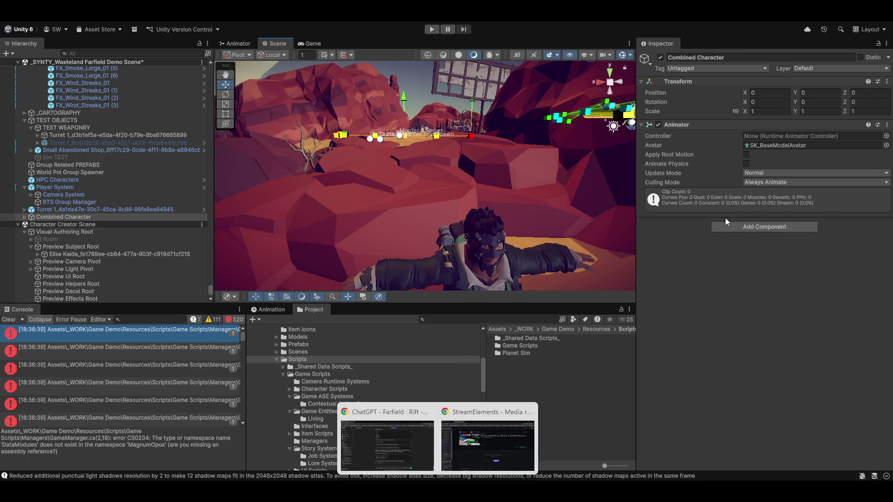
left_click(386, 447)
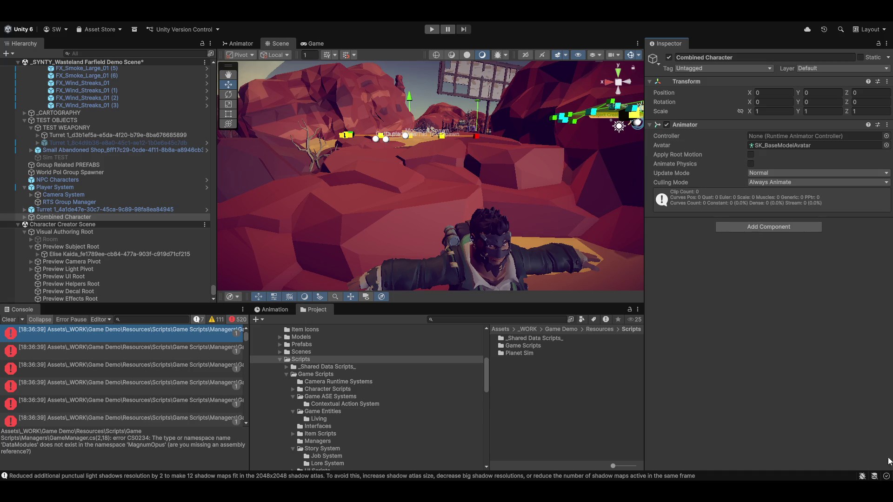
Clear the console and browse the project to _WORK > Game Demo > Resources.
left_click(9, 320)
left_click(338, 351)
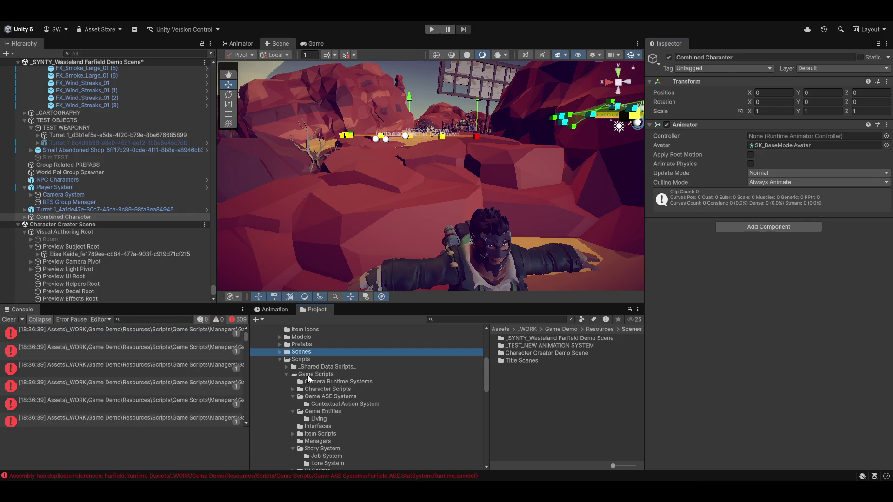
scroll(335, 400, "up", 7)
left_click(298, 435)
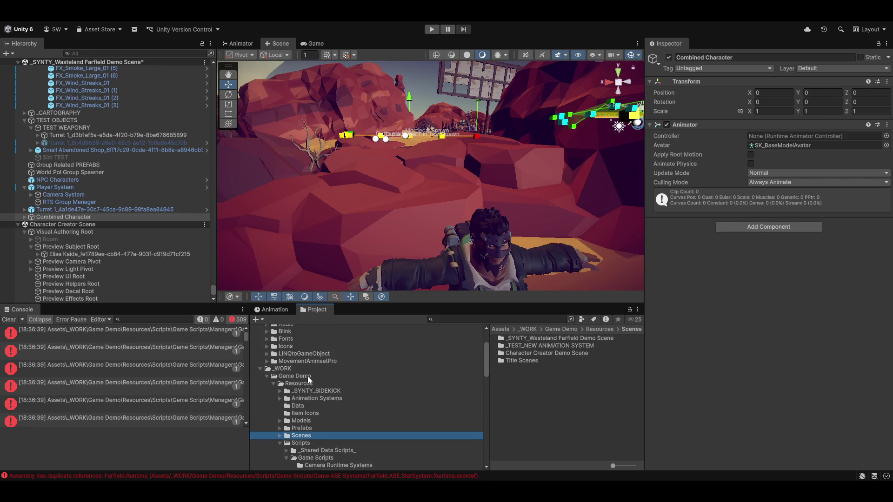
scroll(298, 395, "down", 3)
left_click(289, 378)
key("Down")
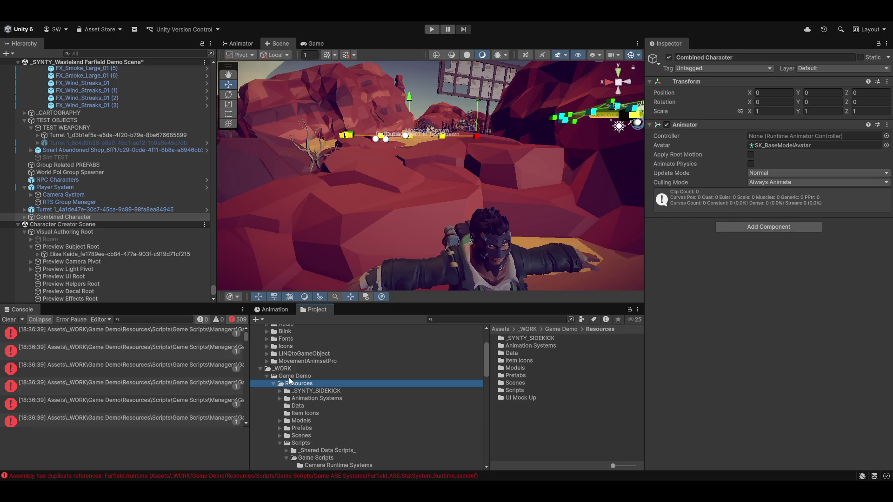
Orbit the scene camera back over the wasteland and up toward the horizon.
mouse_move(509, 205)
left_mouse_down()
mouse_move(434, 174)
mouse_move(406, 141)
mouse_move(235, 180)
left_mouse_up()
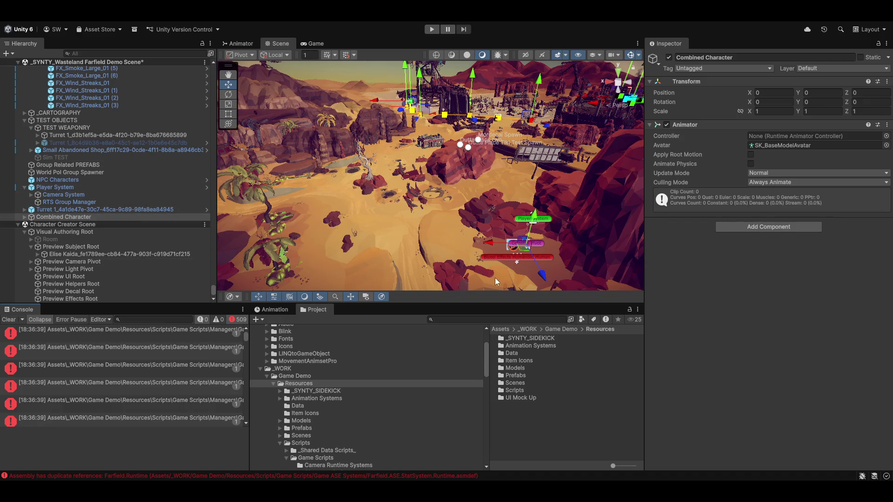
mouse_move(490, 175)
left_mouse_down()
mouse_move(479, 164)
mouse_move(438, 166)
left_mouse_up()
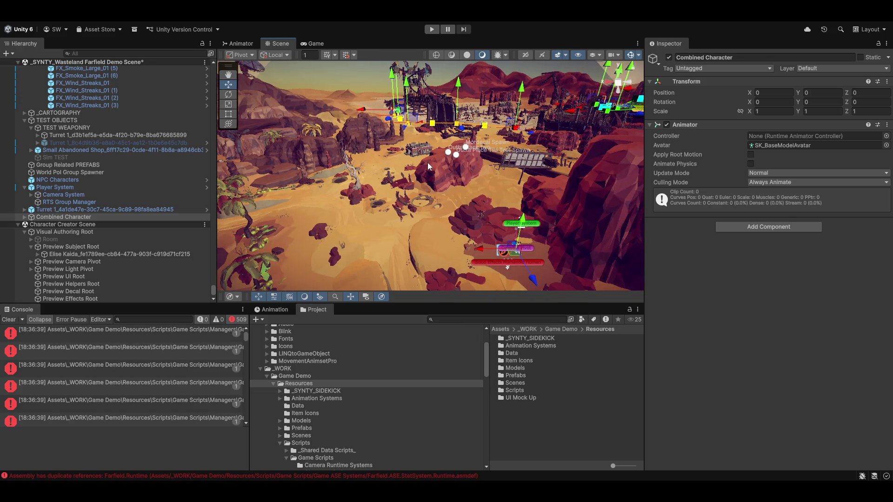
mouse_move(429, 166)
left_mouse_down()
mouse_move(621, 127)
mouse_move(496, 201)
mouse_move(354, 187)
mouse_move(372, 186)
left_mouse_up()
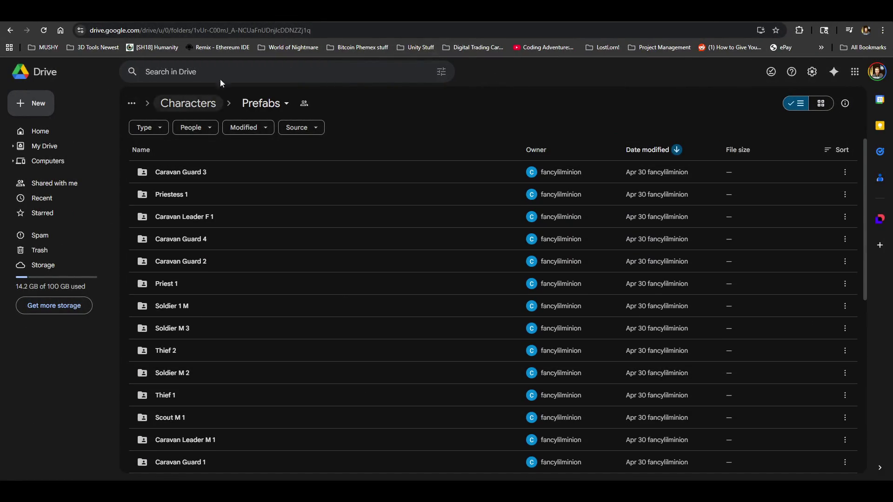
Sort the Prefabs folders oldest first by date modified and scan the list.
left_click(645, 150)
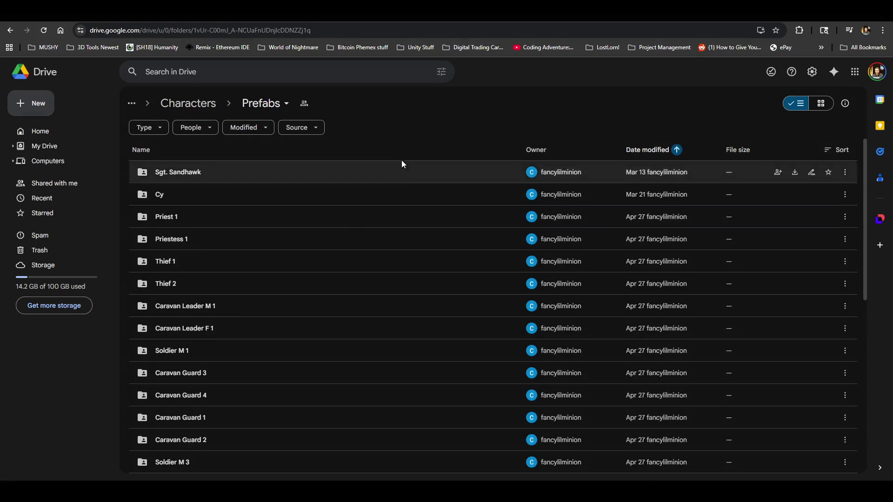
scroll(399, 186, "down", 4)
scroll(262, 298, "down", 4)
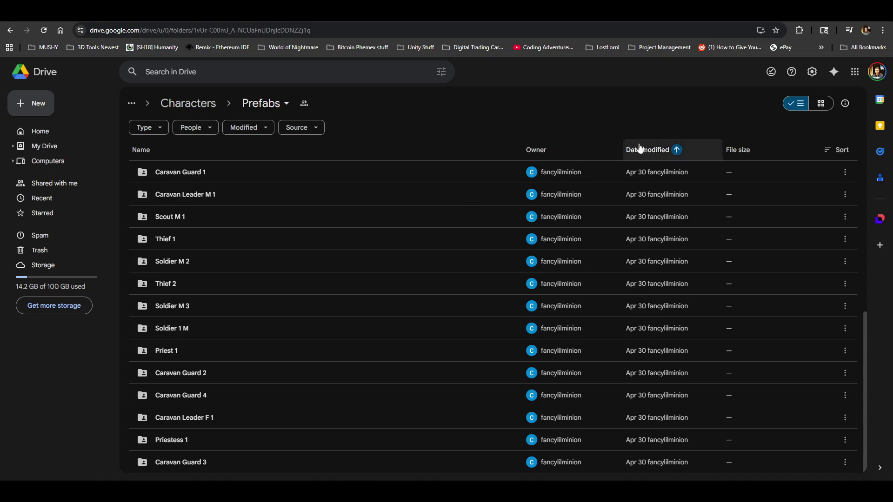
scroll(224, 343, "up", 5)
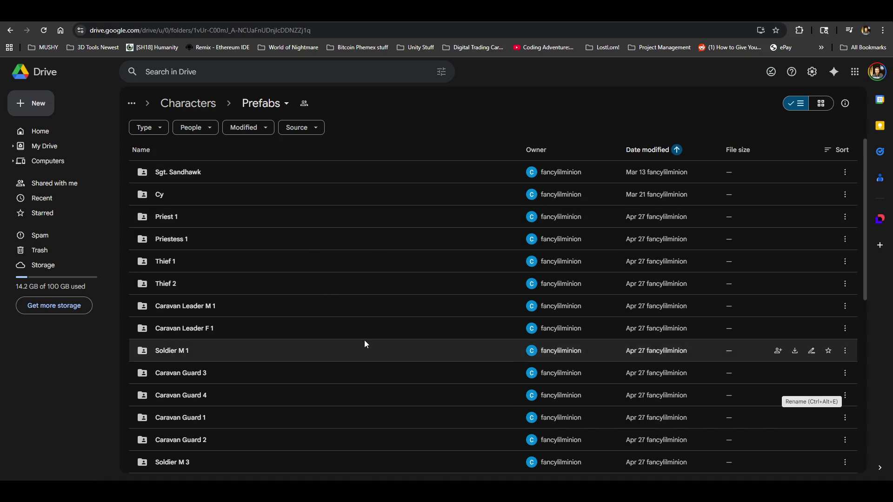
scroll(326, 418, "down", 3)
scroll(261, 372, "up", 3)
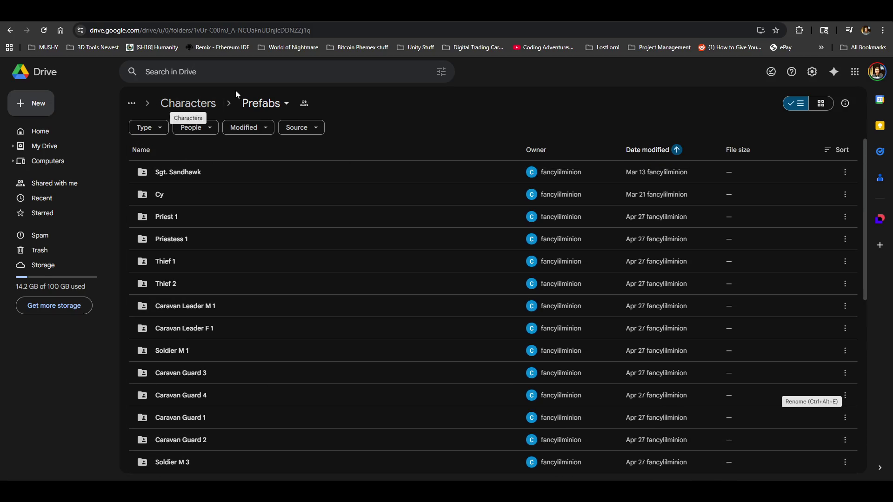
Re-sort the Prefabs folder list by Name.
left_click(272, 103)
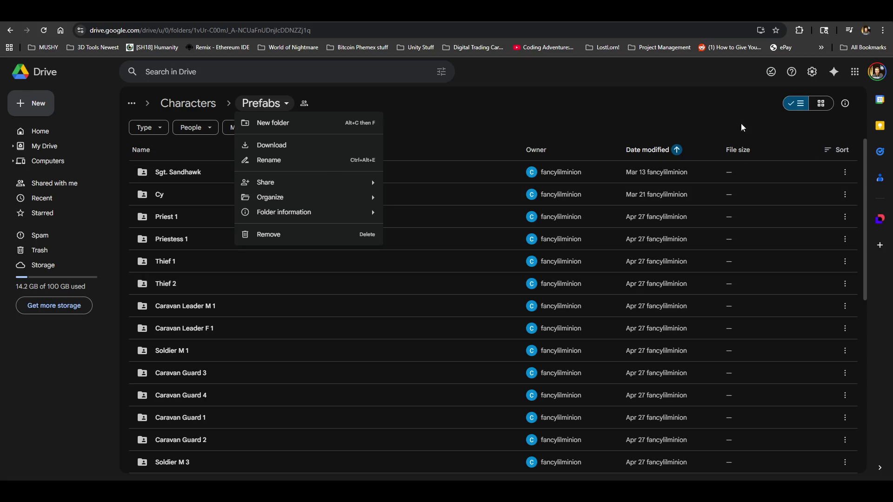
left_click(470, 156)
left_click(837, 150)
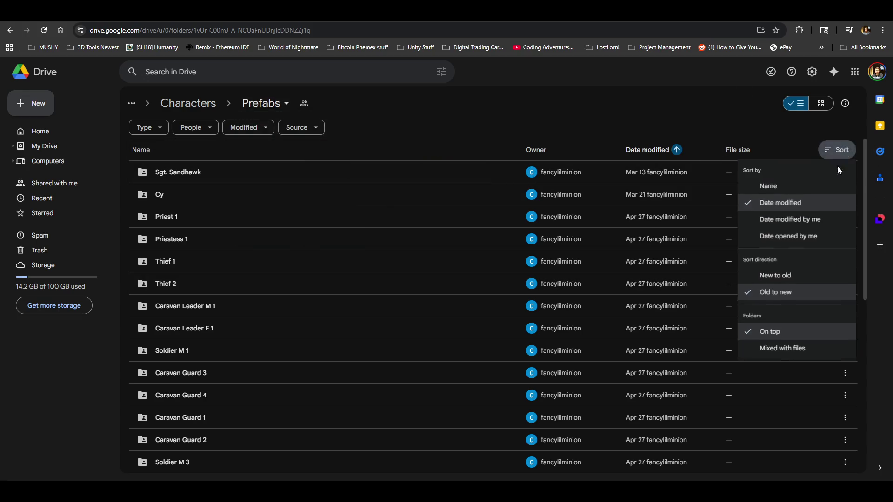
left_click(786, 186)
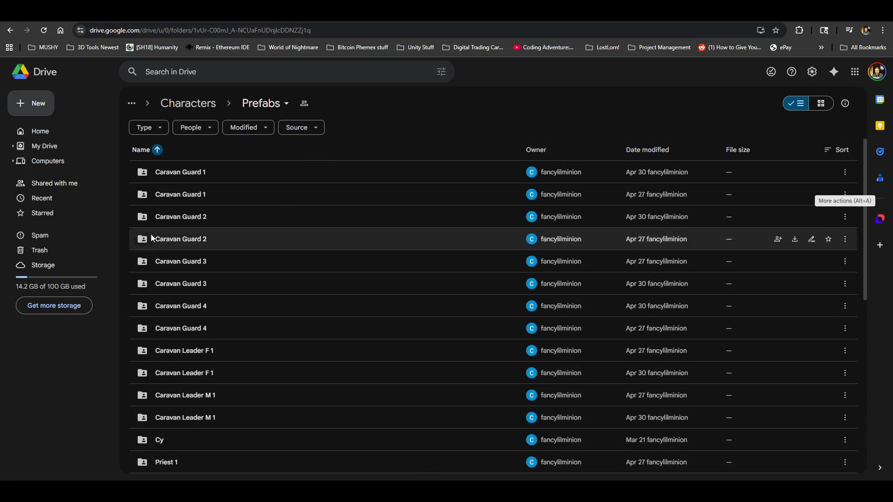
Inspect the newer and older Caravan Guard 1 folders, returning to Prefabs each time.
double_click(200, 173)
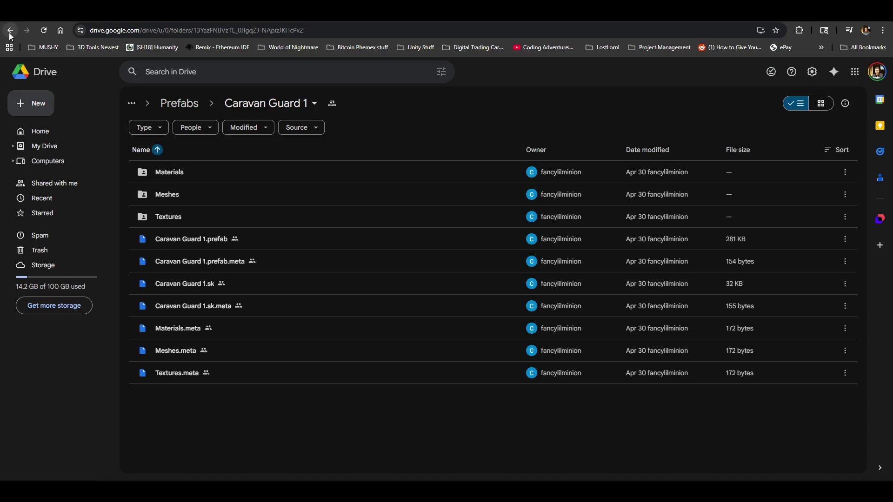
left_click(9, 34)
left_click(192, 194)
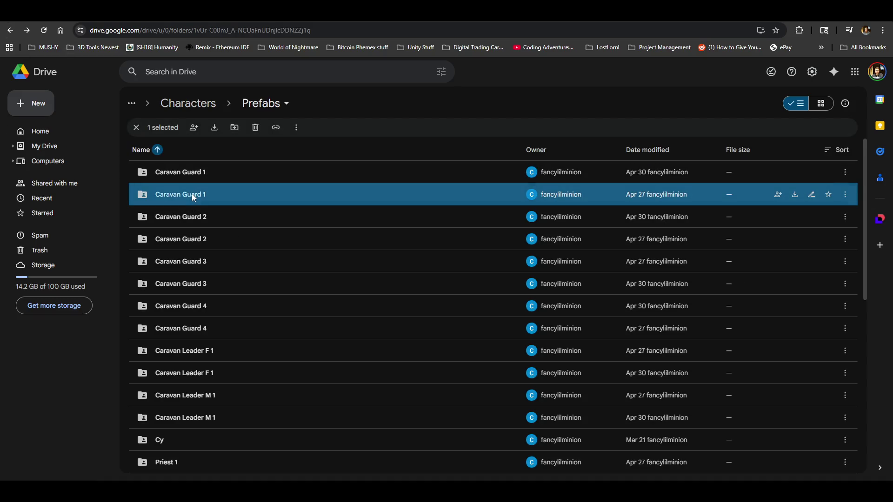
double_click(192, 195)
left_click(10, 30)
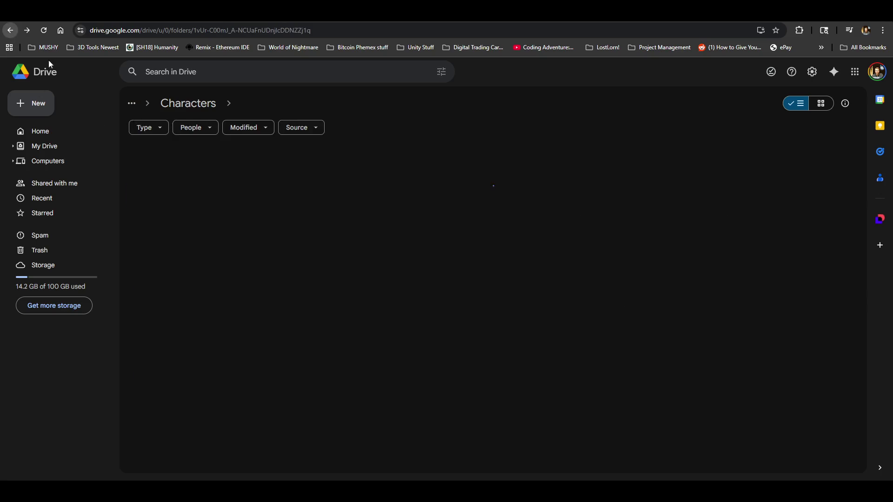
scroll(644, 311, "down", 5)
scroll(644, 312, "up", 5)
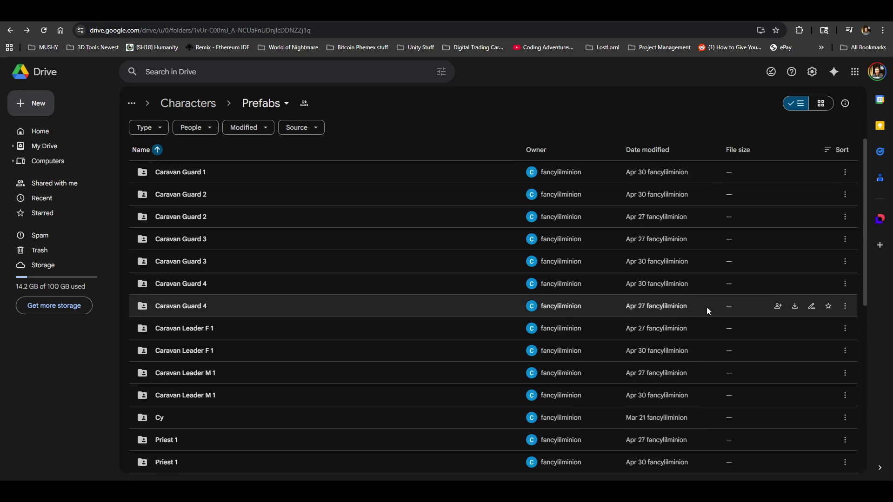
scroll(269, 260, "down", 3)
scroll(209, 250, "up", 3)
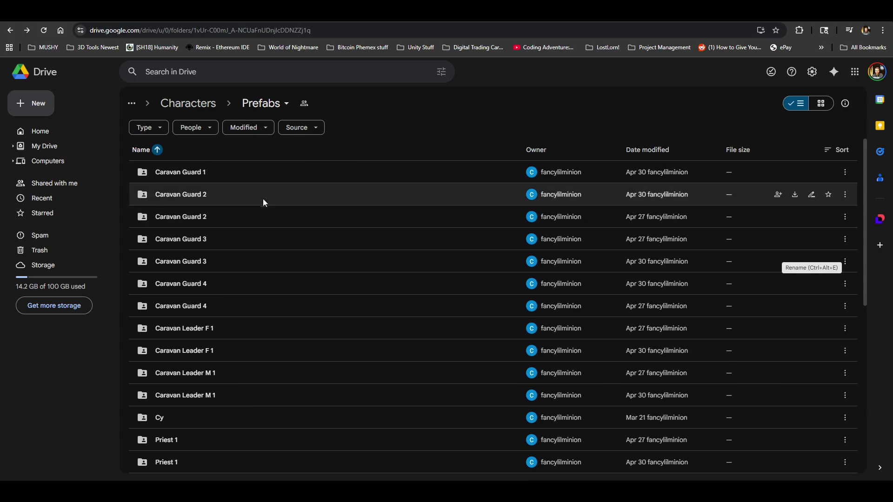
scroll(279, 325, "down", 6)
scroll(275, 410, "up", 6)
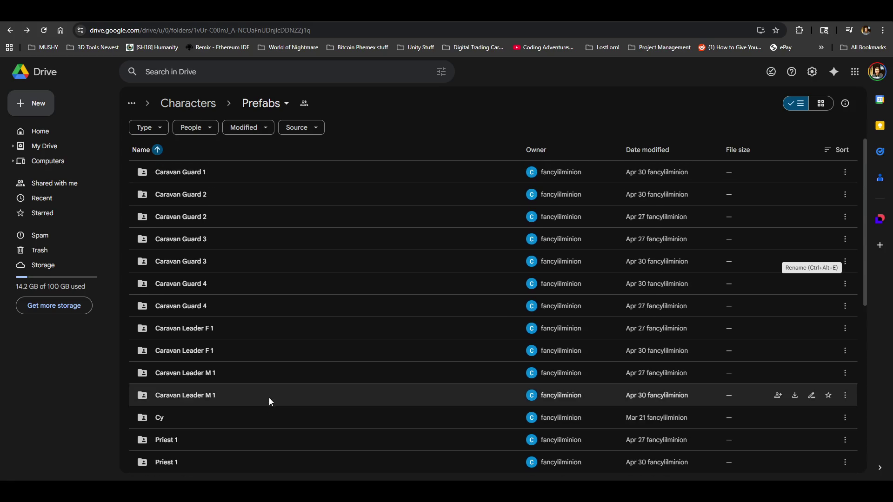
Inspect both Caravan Guard 2 folders, reload the Drive page, and return to Unity.
double_click(186, 194)
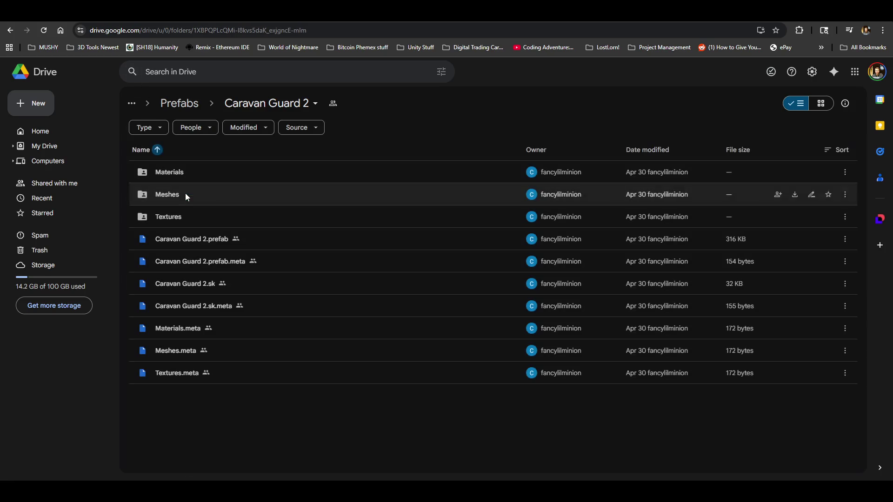
left_click(10, 29)
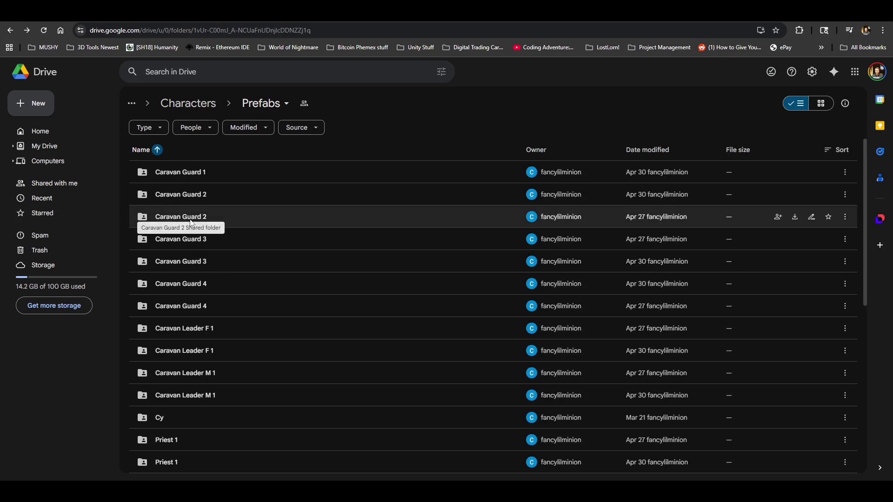
left_click(187, 219)
double_click(187, 219)
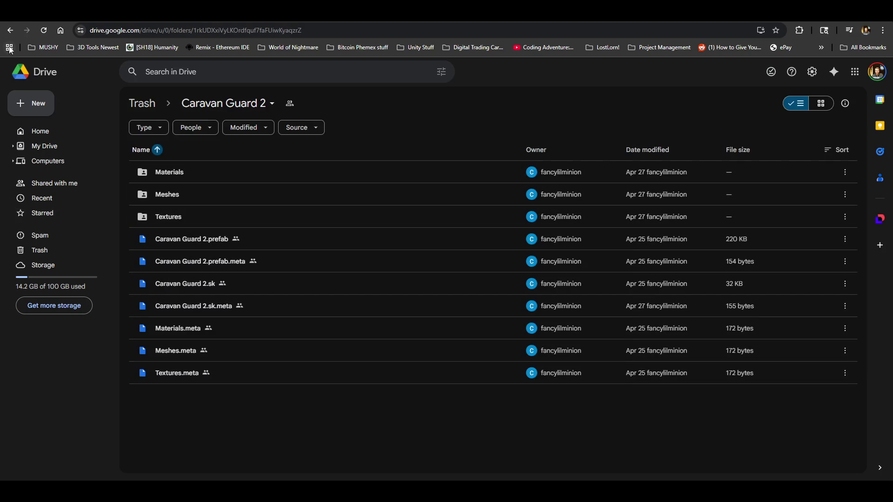
left_click(10, 30)
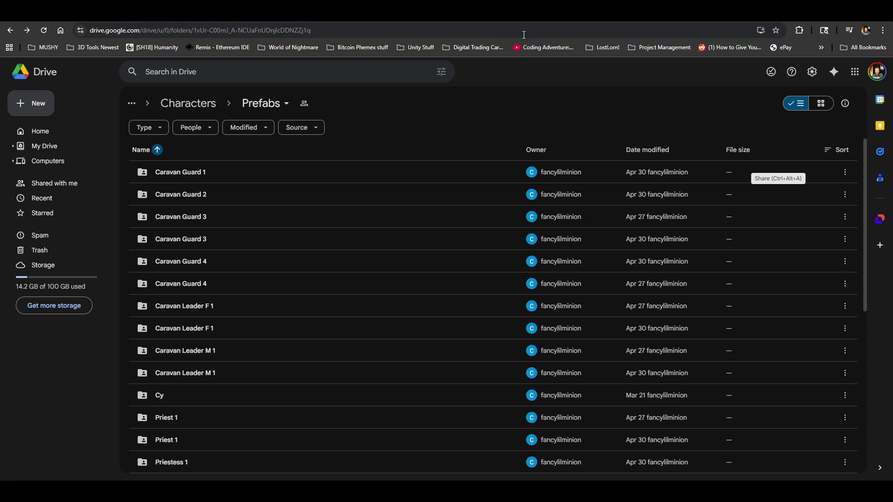
left_click(44, 31)
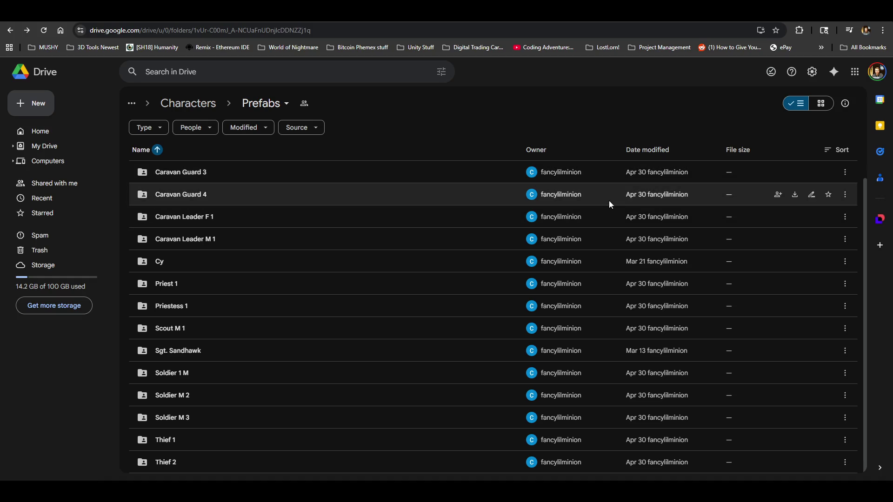
key("alt+Tab")
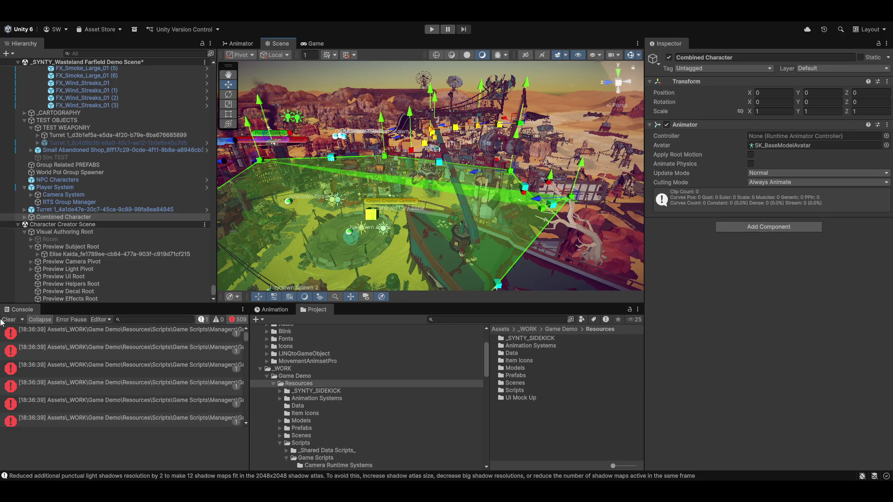
Launch the Magnum Opus custom editor from the project's tools menu.
left_click(278, 10)
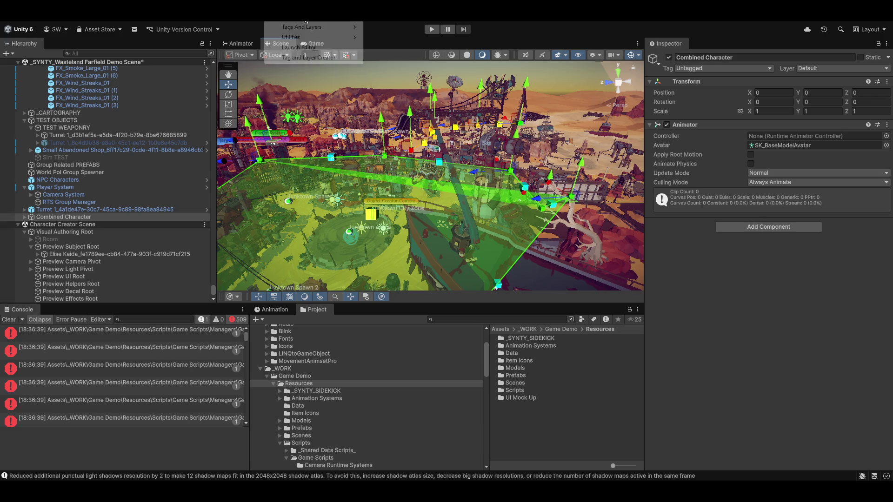
left_click(290, 48)
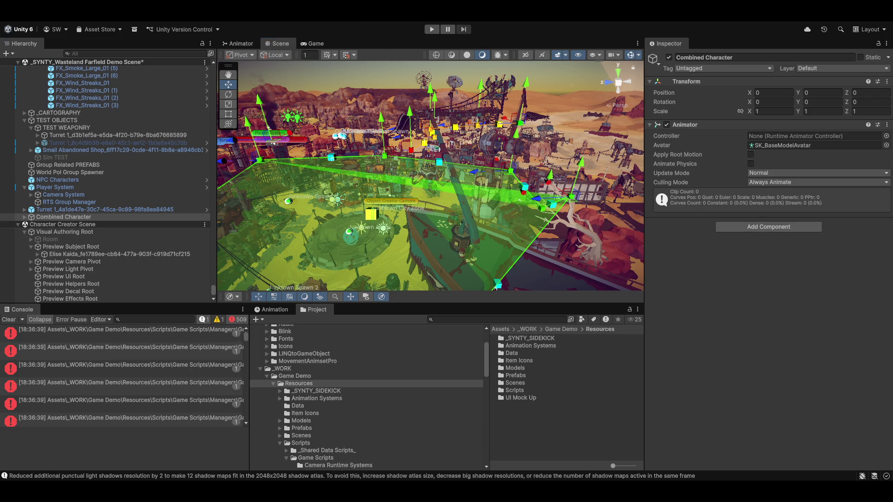
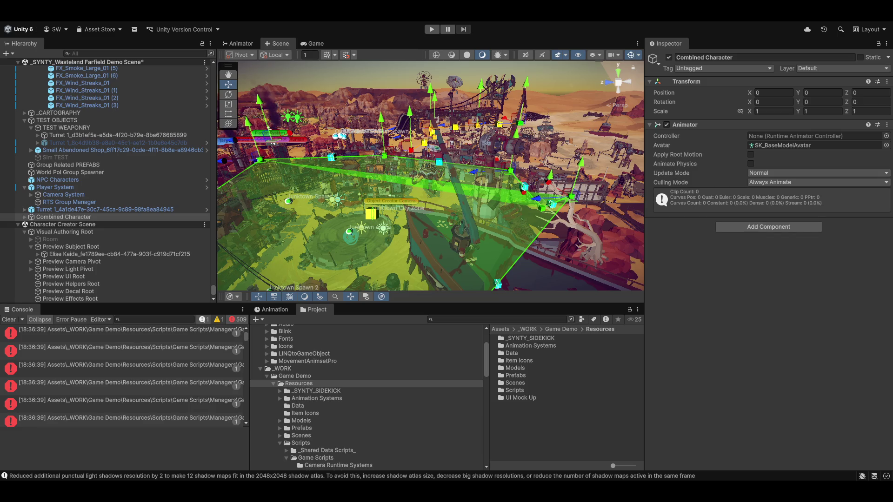
Create a new PolZone, PolZone_2, beside the buildings north of Junktown City Zone.
mouse_move(404, 145)
left_mouse_down()
mouse_move(406, 188)
mouse_move(584, 88)
left_mouse_up()
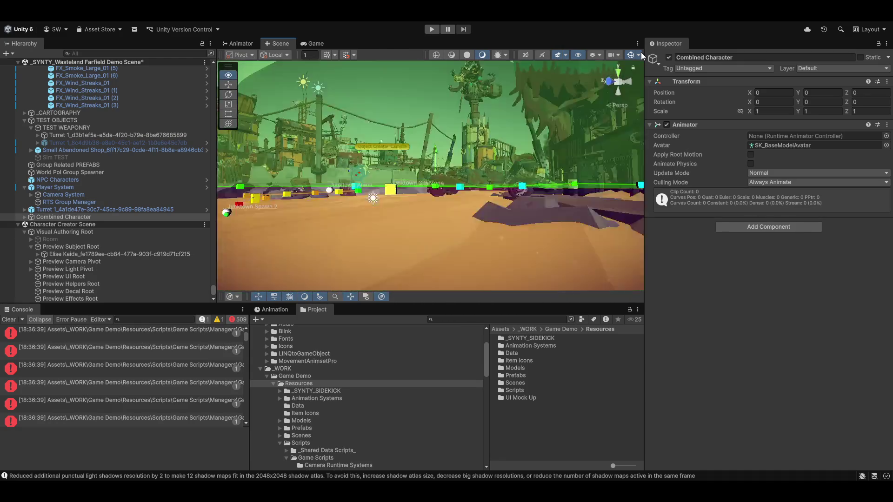
left_click_drag(637, 65, 569, 90)
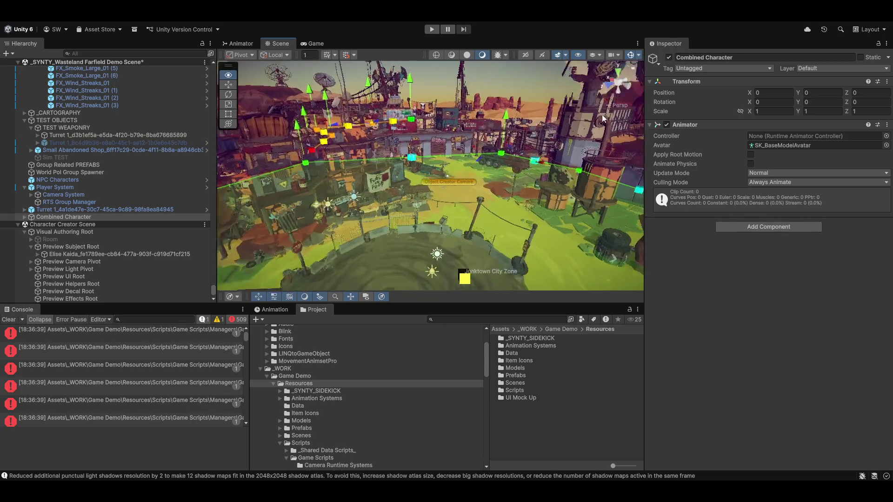
left_click_drag(625, 121, 859, 157)
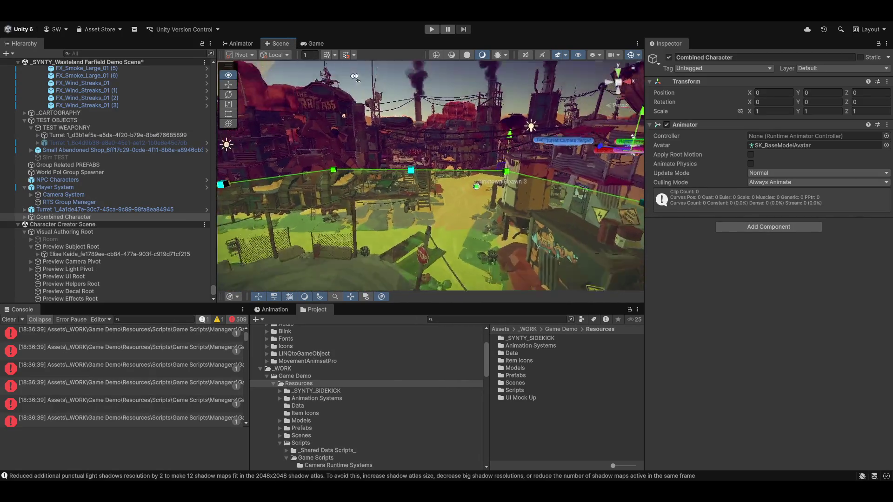
left_click_drag(345, 84, 519, 84)
left_click_drag(473, 176, 437, 194)
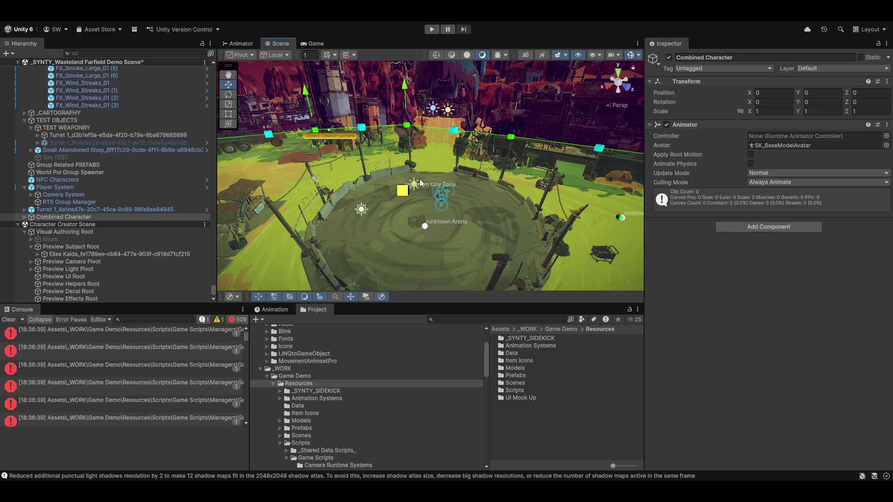
mouse_move(507, 235)
left_mouse_down()
mouse_move(738, 218)
mouse_move(723, 207)
mouse_move(825, 297)
mouse_move(816, 184)
mouse_move(813, 205)
mouse_move(783, 183)
mouse_move(715, 184)
mouse_move(733, 192)
mouse_move(561, 152)
left_mouse_up()
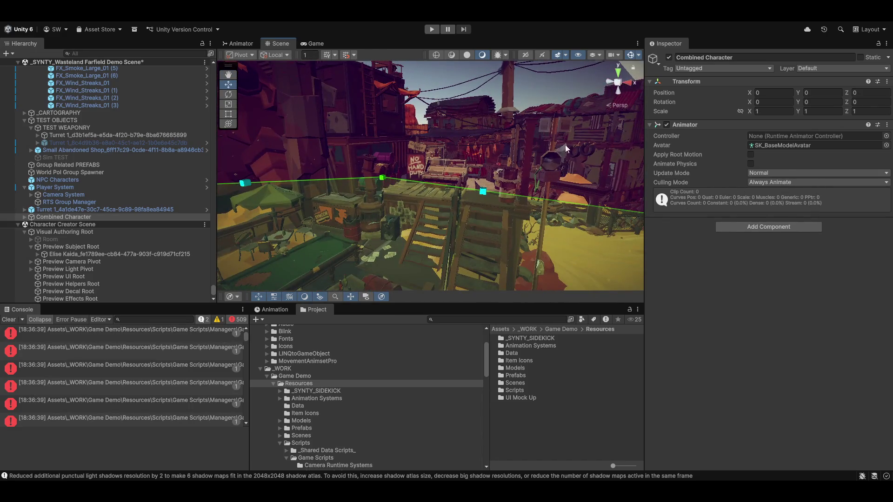
mouse_move(554, 187)
left_mouse_down()
mouse_move(663, 157)
mouse_move(642, 129)
mouse_move(567, 165)
mouse_move(453, 185)
mouse_move(636, 231)
left_mouse_up()
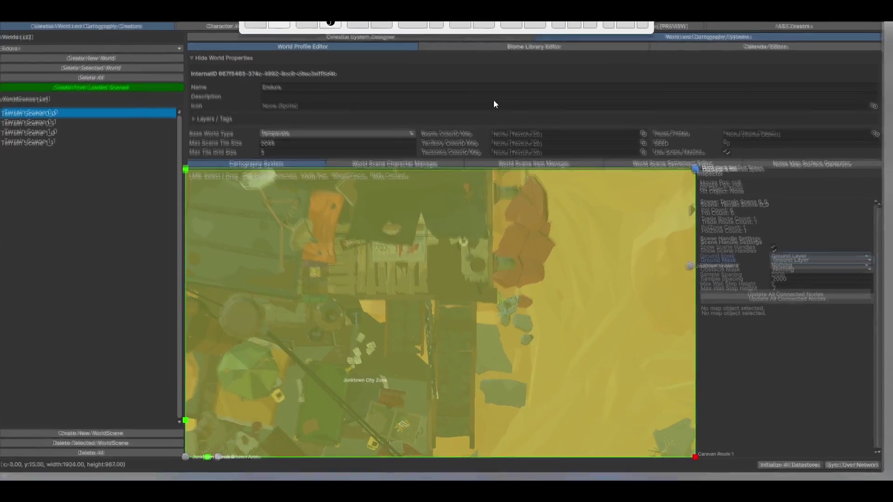
right_click(409, 355)
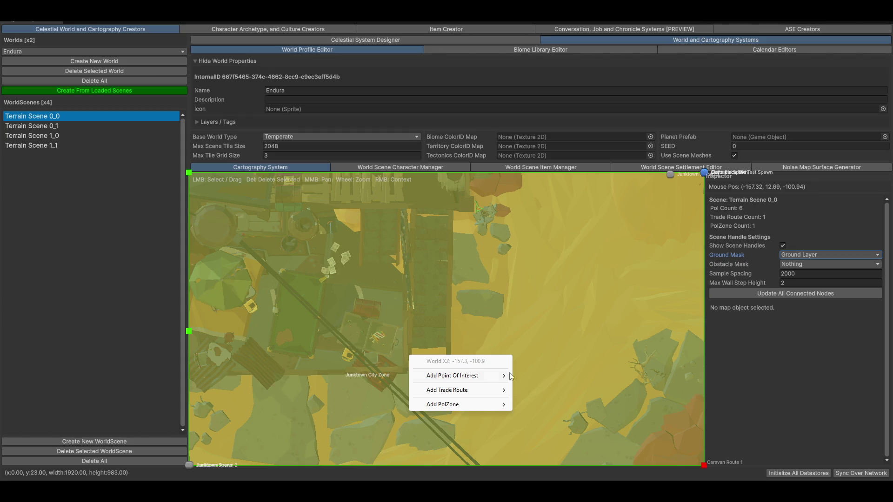
mouse_move(493, 404)
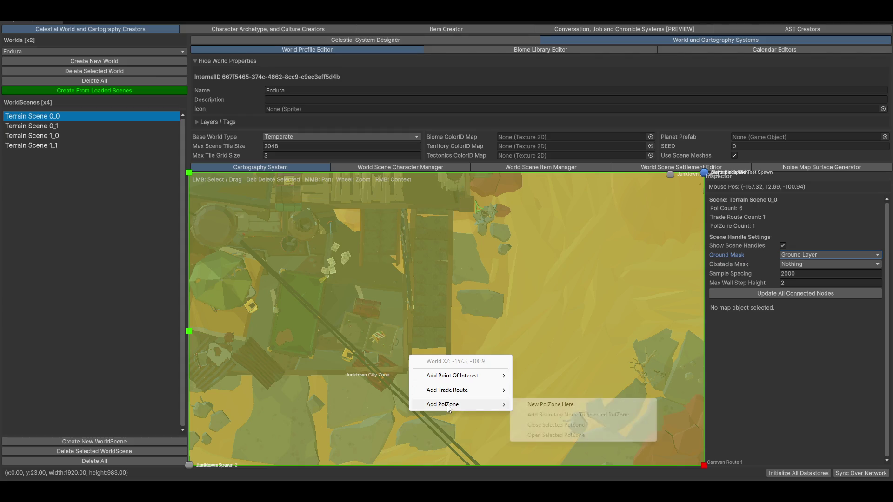
left_click(549, 407)
Add three boundary nodes to PolZone_2, nudging the first slightly upward and placing one at the top.
right_click(447, 358)
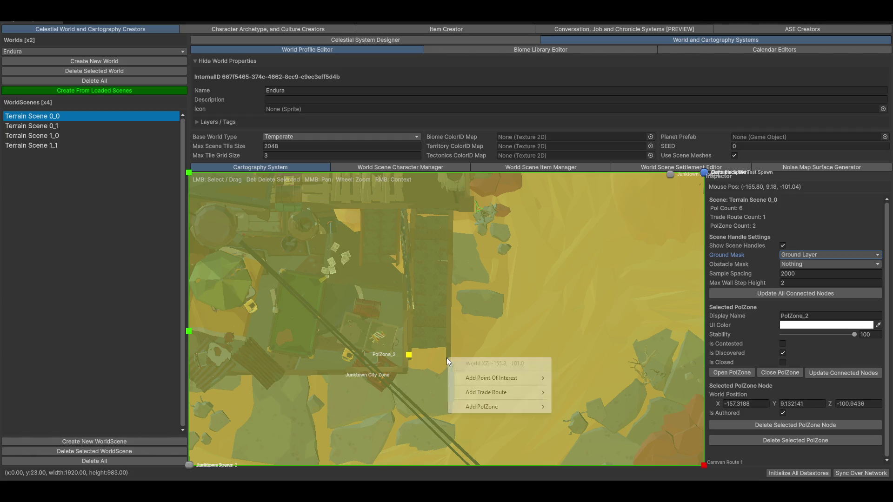
mouse_move(501, 407)
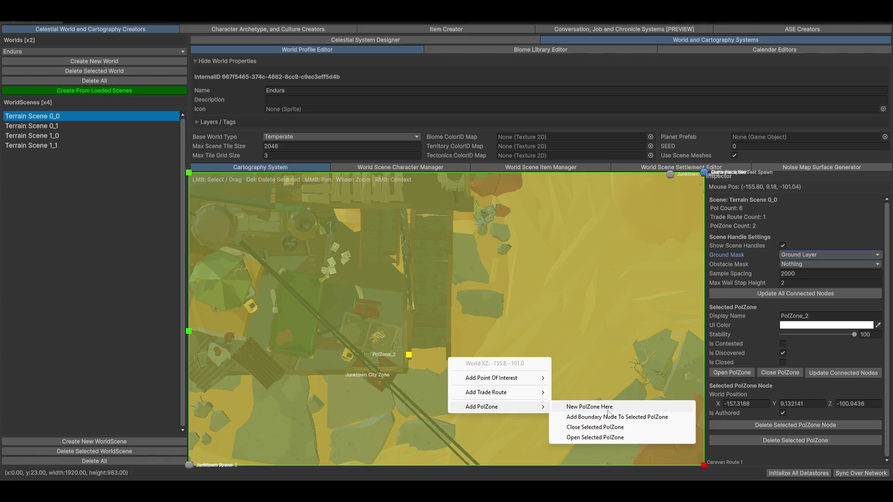
left_click(640, 420)
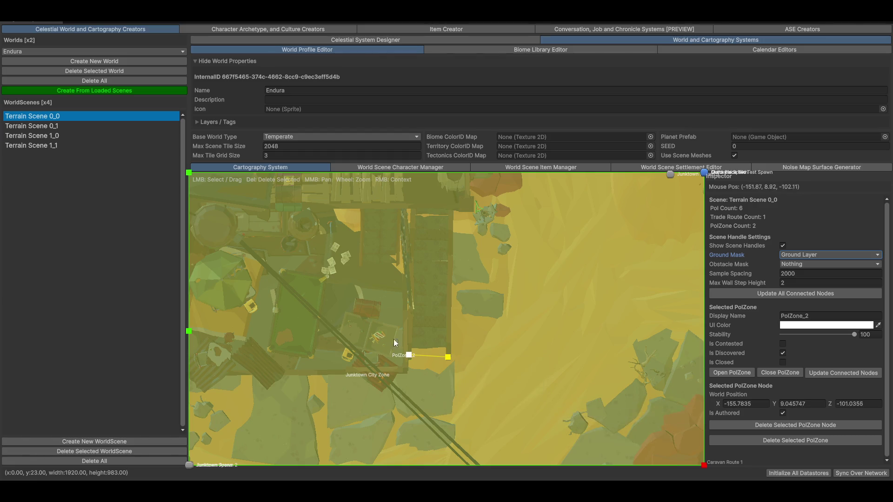
left_click_drag(448, 358, 448, 356)
right_click(453, 216)
mouse_move(534, 264)
left_click(607, 272)
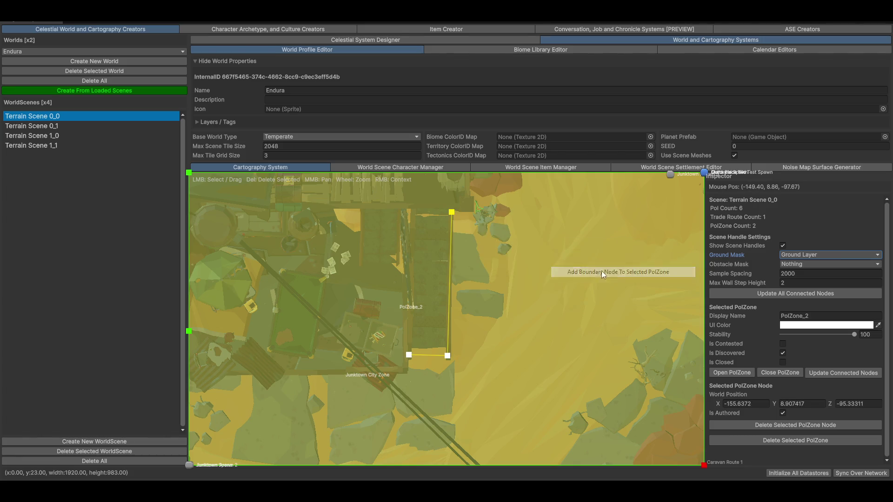
scroll(526, 340, "up", 3)
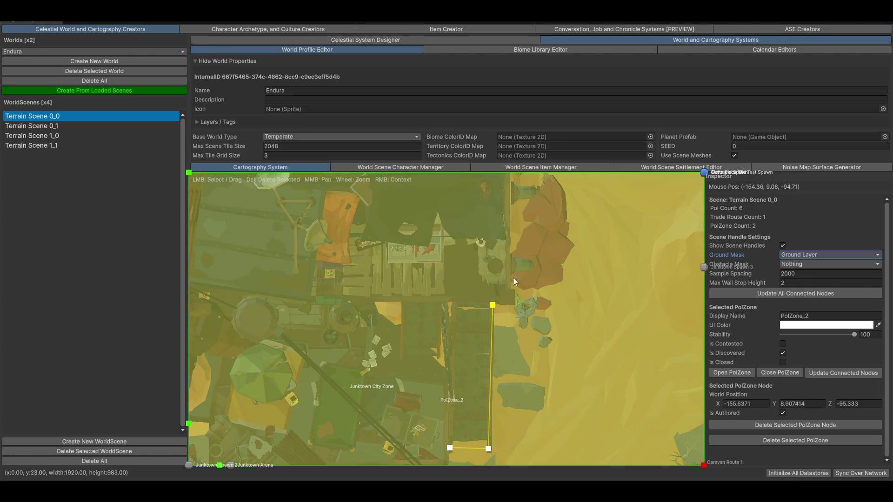
right_click(497, 222)
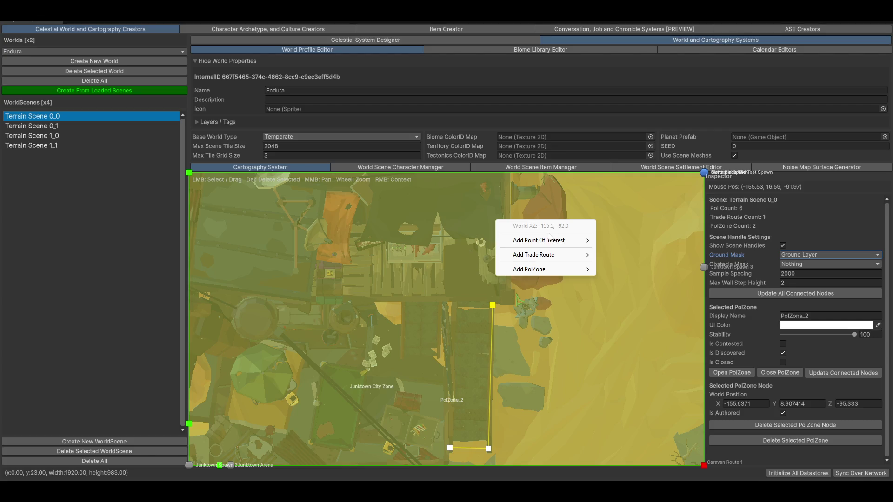
mouse_move(539, 242)
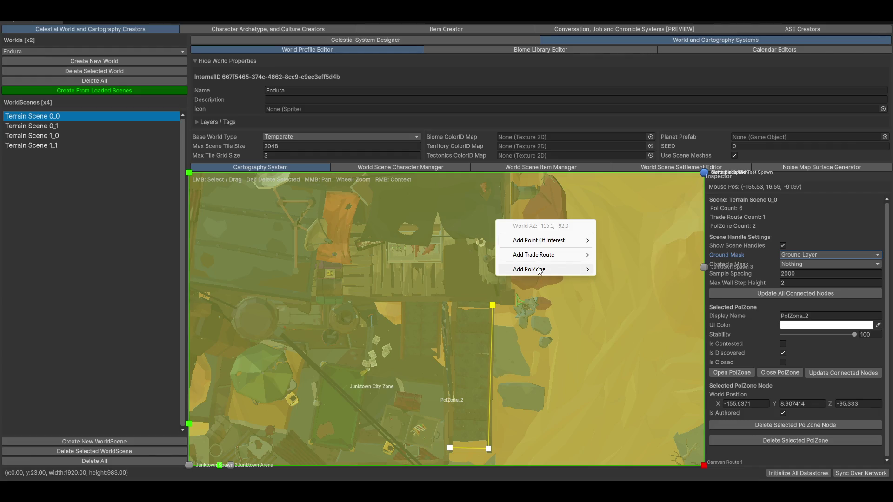
mouse_move(539, 272)
left_click(660, 279)
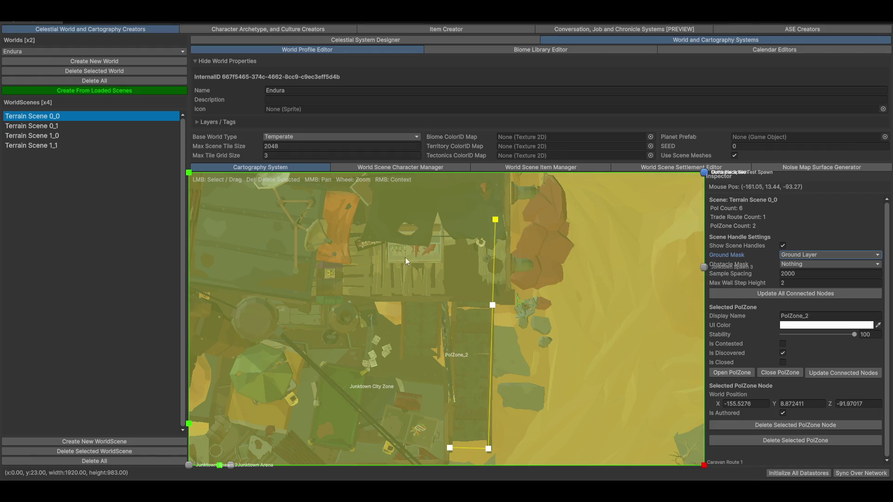
scroll(487, 242, "up", 2)
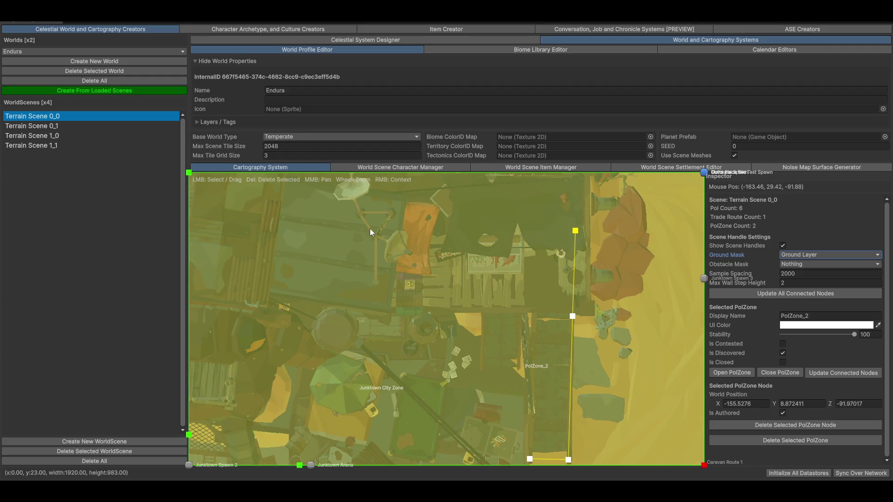
Add the top-left and remaining corner nodes, closing PolZone_2 into a complete polygon.
right_click(414, 242)
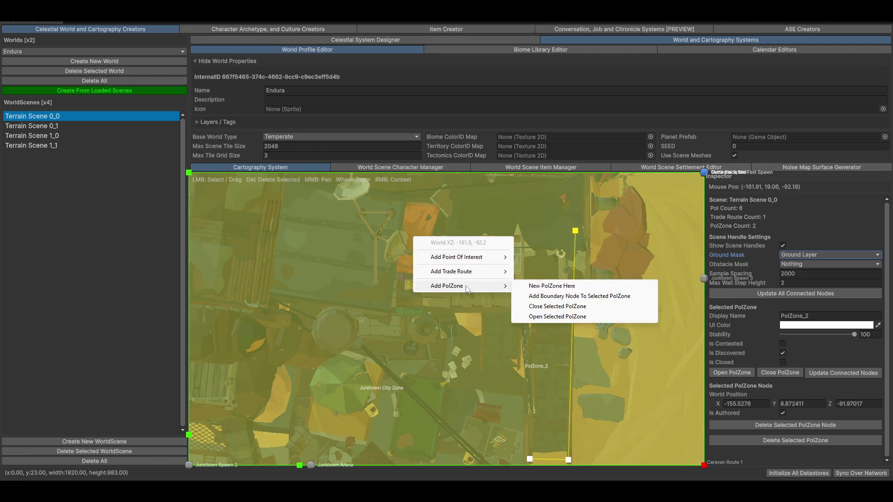
mouse_move(460, 288)
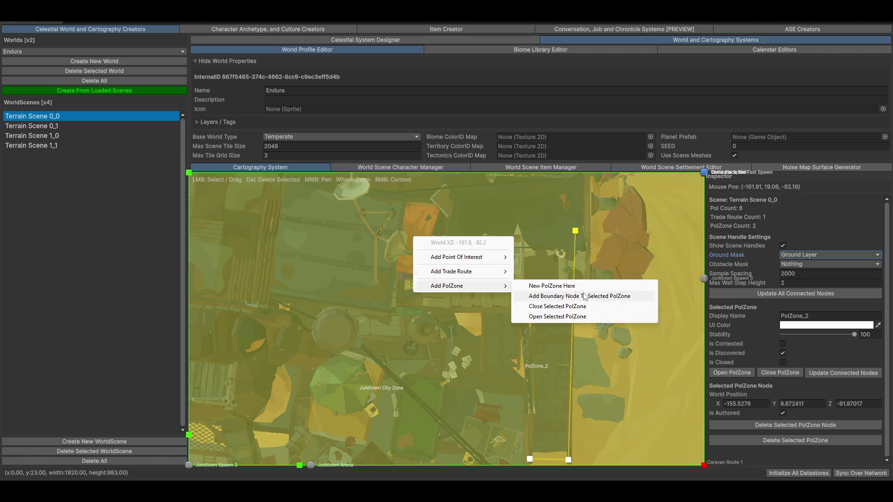
left_click(584, 297)
right_click(421, 307)
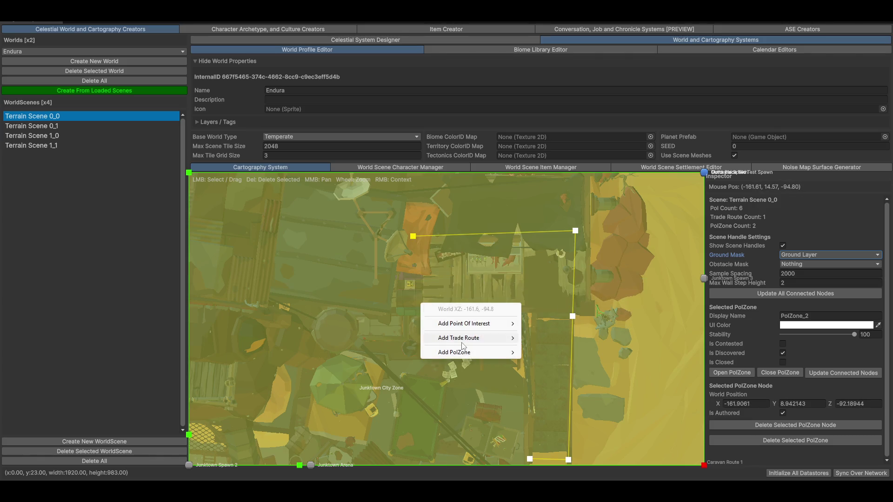
mouse_move(454, 353)
left_click(556, 363)
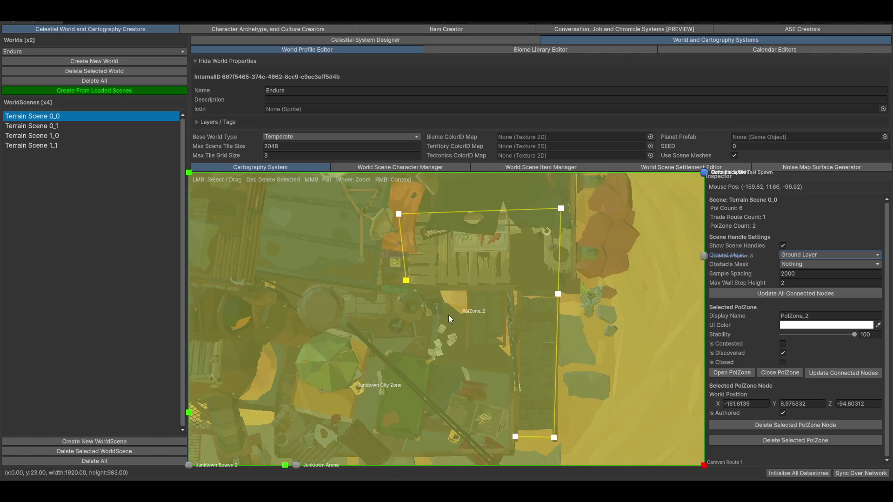
right_click(502, 274)
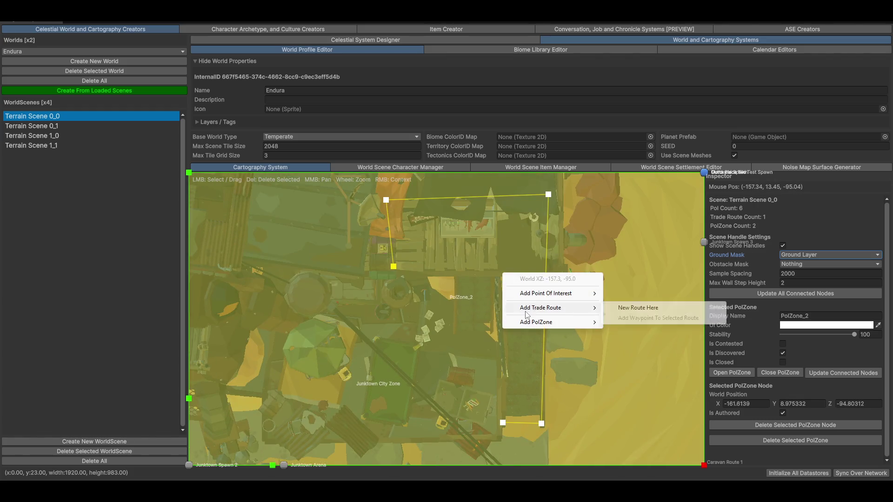
mouse_move(540, 322)
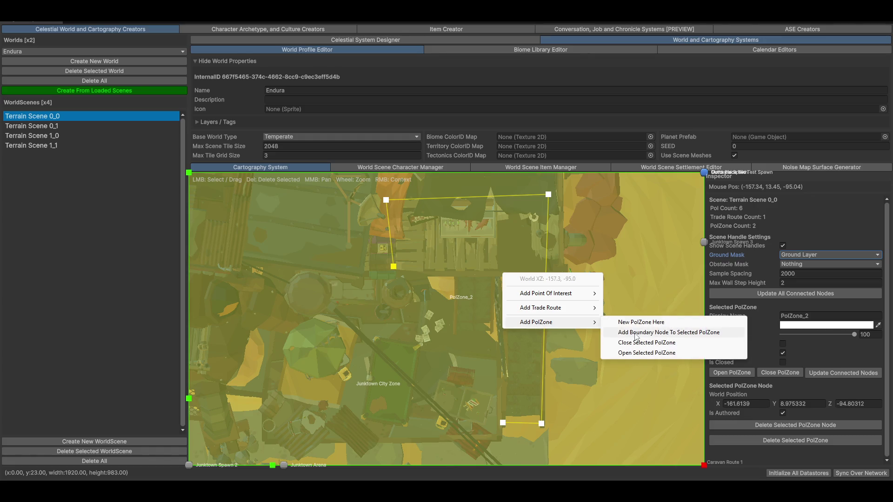
left_click(672, 333)
right_click(511, 255)
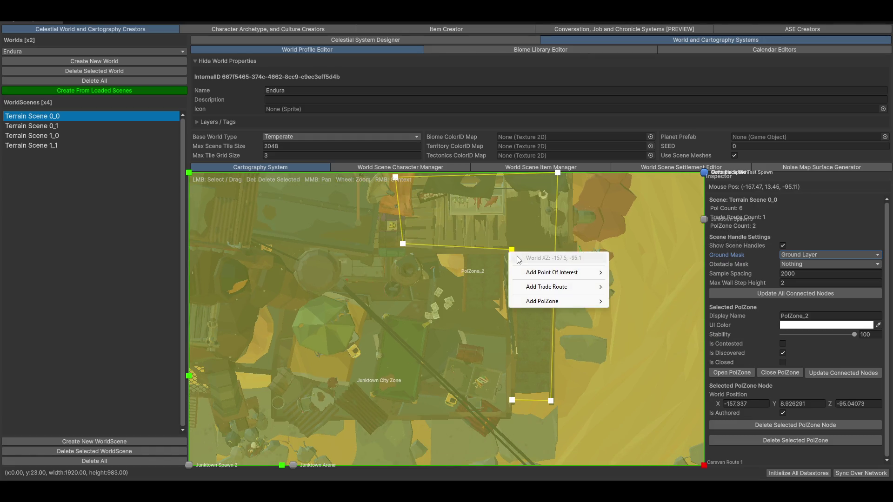
mouse_move(537, 308)
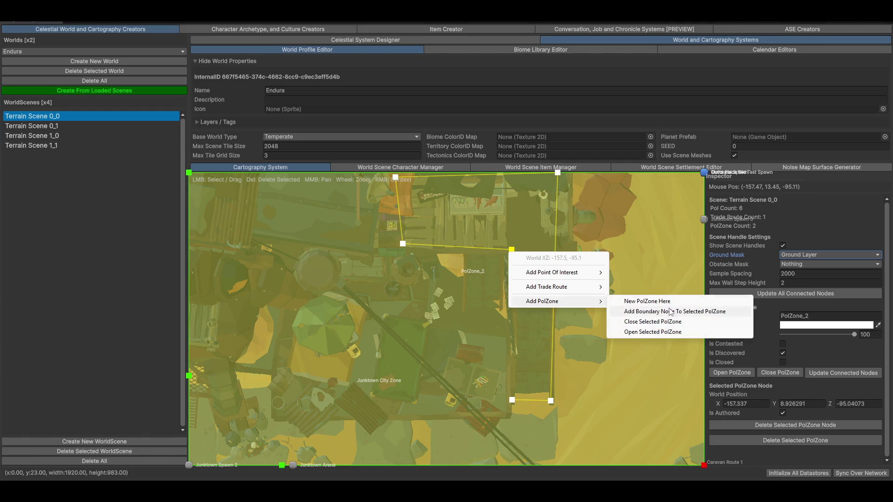
left_click(653, 322)
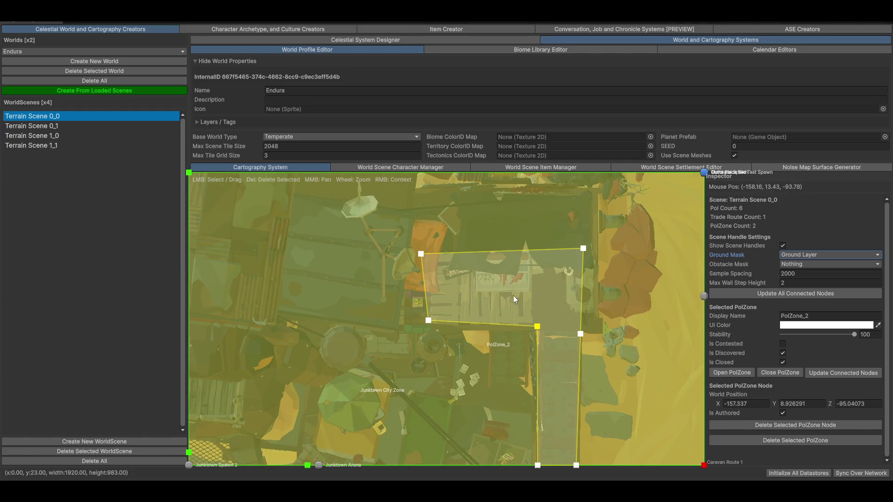
Rename PolZone_2 to Rats Ass Deli and shift its top-left corner slightly right.
left_click(819, 324)
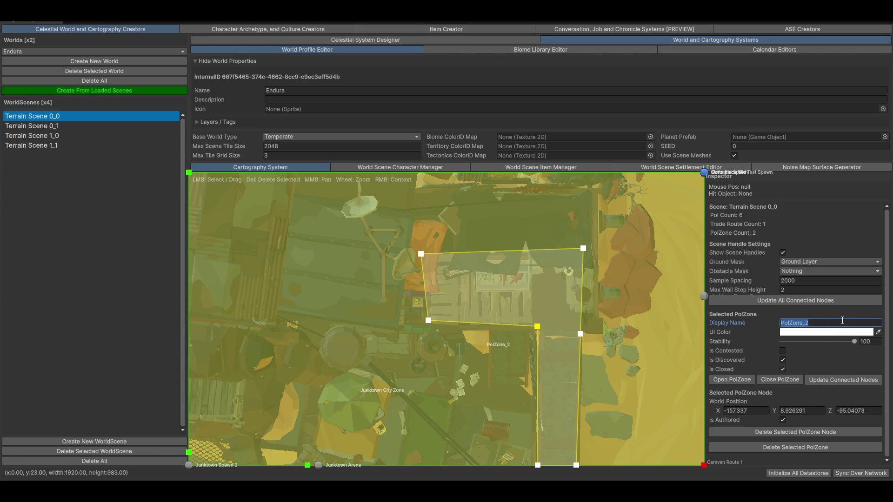
type("Rats Ass Deli")
scroll(529, 278, "down", 5)
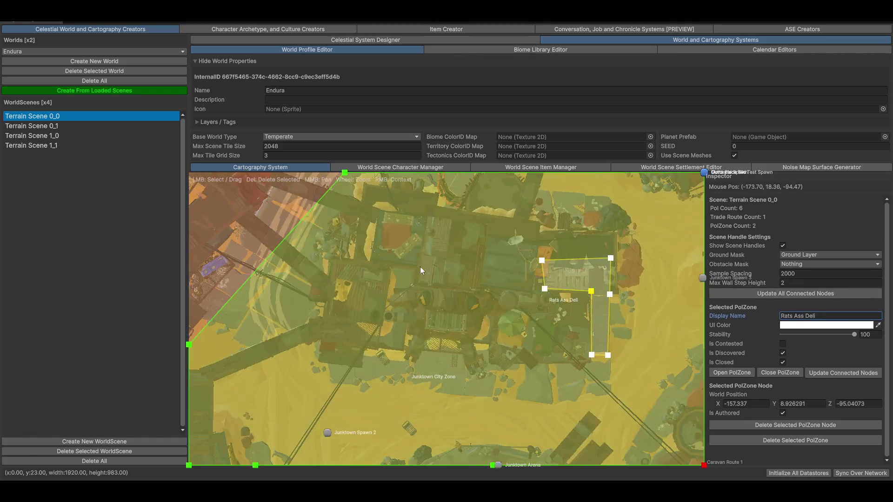
scroll(529, 274, "up", 5)
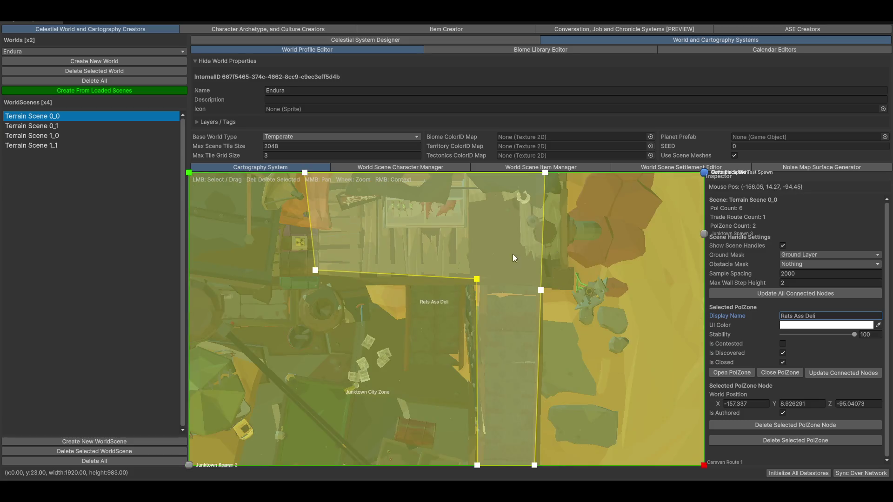
left_click(380, 240)
left_click_drag(396, 241, 398, 240)
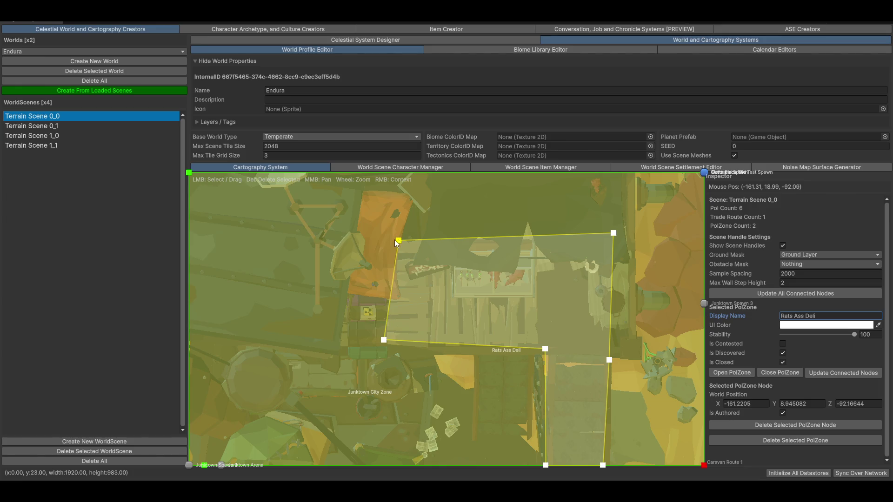
Raise both bottom corners of the zone and add Elevated Walkable Layer to its ground mask.
scroll(506, 335, "up", 2)
scroll(539, 339, "down", 2)
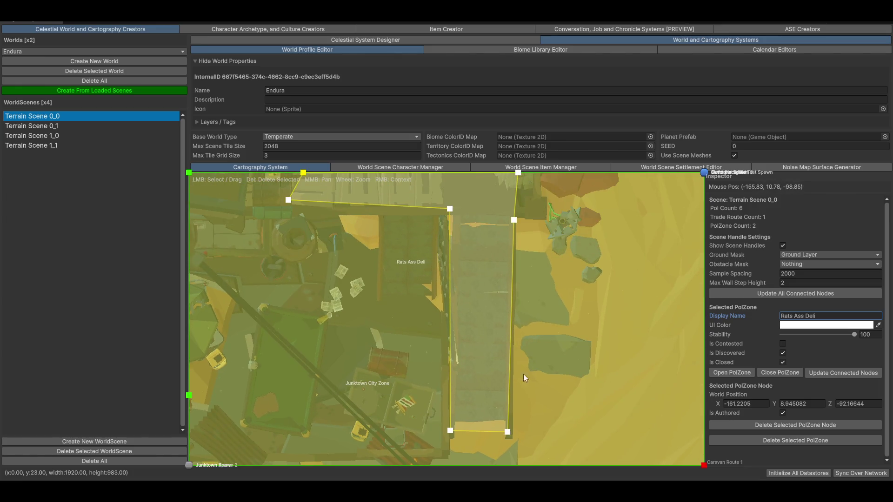
left_click(510, 424)
left_click_drag(507, 422, 505, 419)
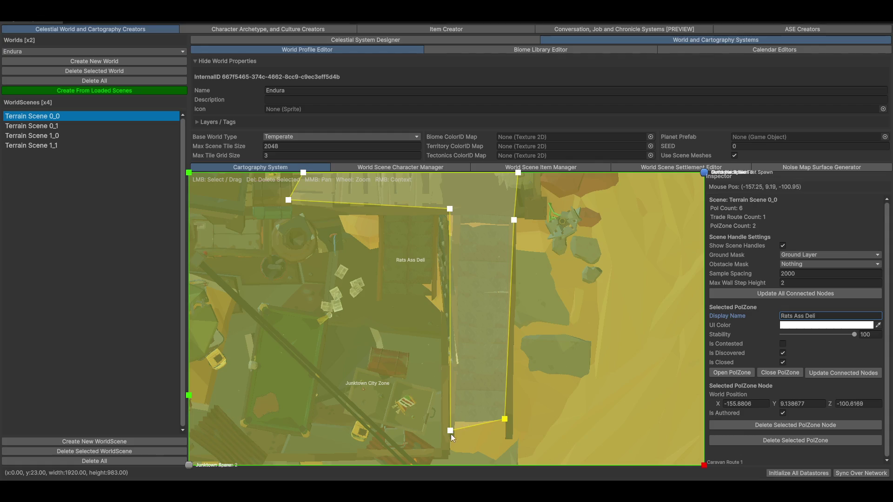
left_click_drag(450, 432, 453, 421)
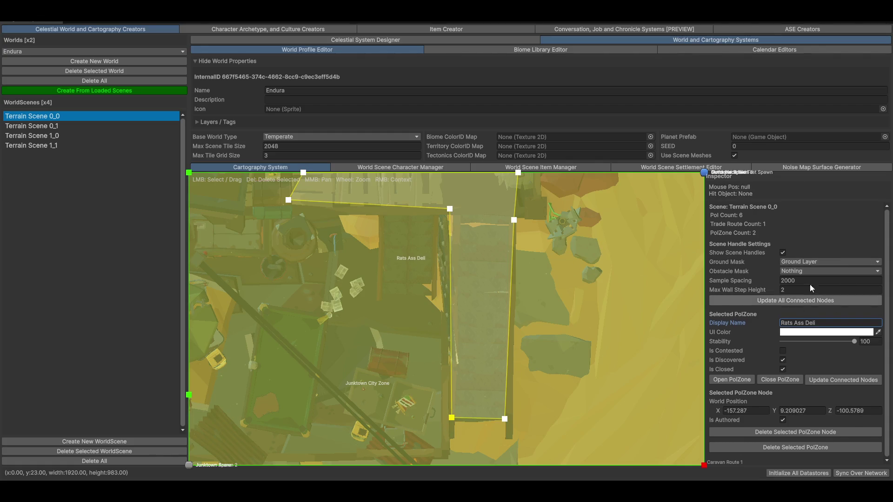
left_click(798, 261)
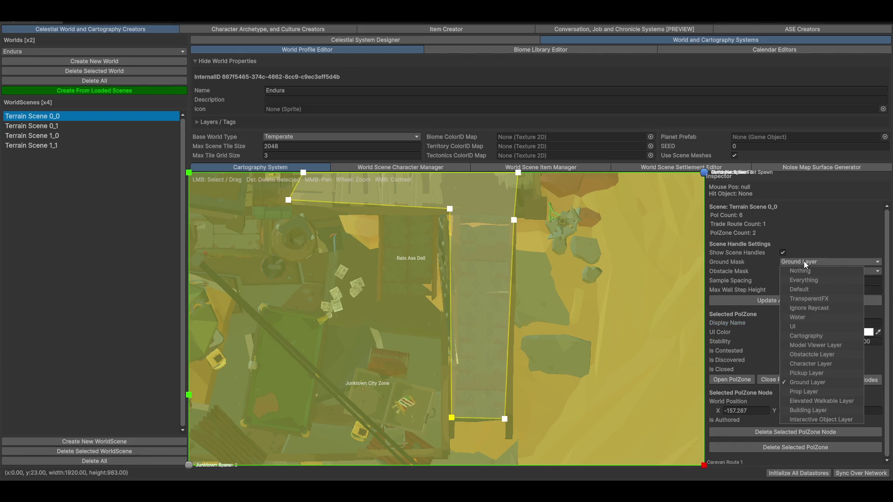
left_click(844, 401)
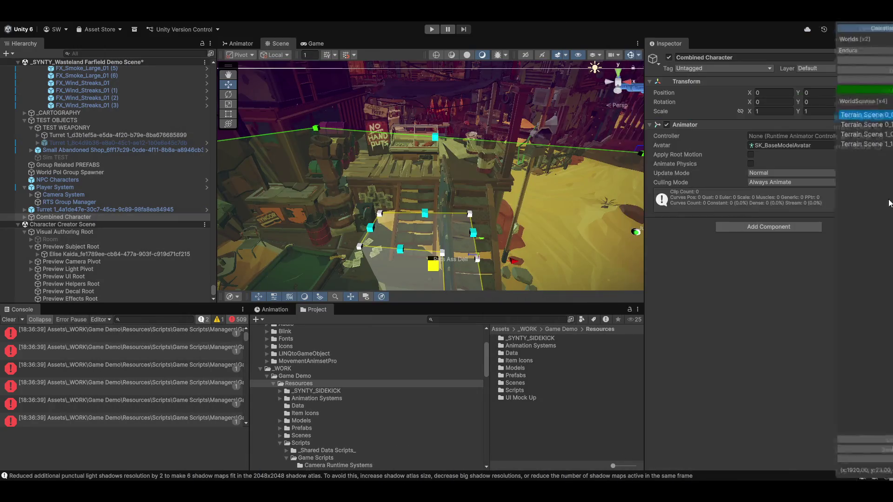
Nudge the zone corner at the foot of the stairs slightly to the right.
mouse_move(398, 136)
left_mouse_down()
mouse_move(456, 169)
mouse_move(445, 178)
left_mouse_up()
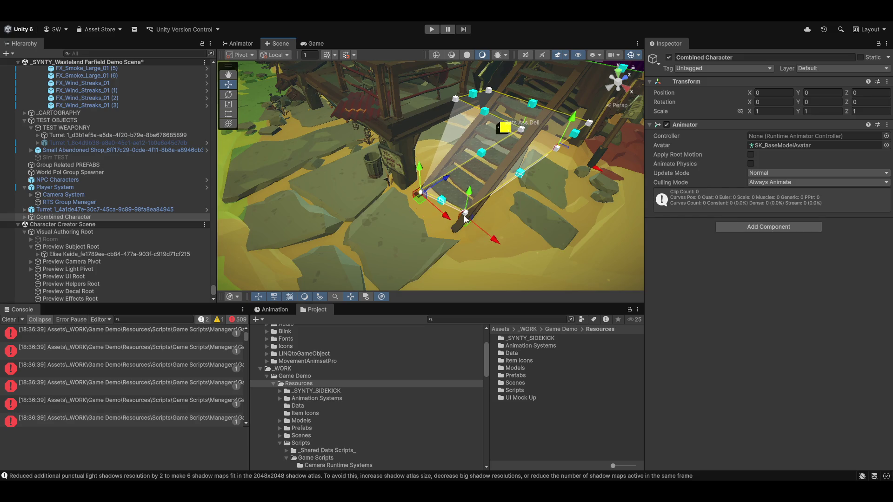
left_click_drag(465, 222, 473, 222)
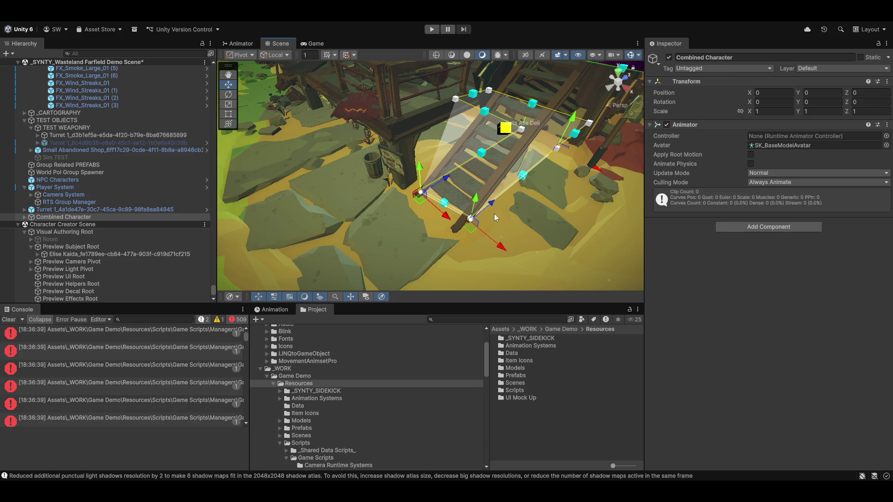
mouse_move(574, 211)
left_mouse_down()
mouse_move(477, 265)
mouse_move(417, 217)
mouse_move(401, 116)
mouse_move(461, 143)
left_mouse_up()
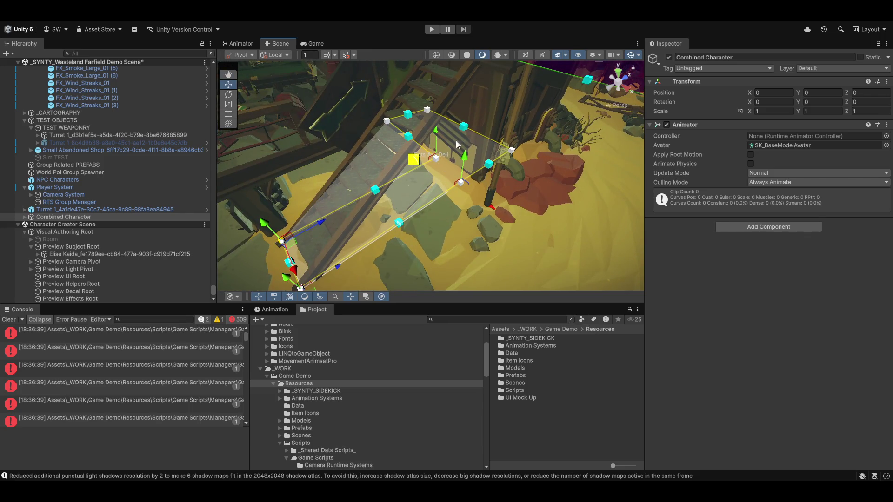
mouse_move(421, 192)
left_mouse_down()
mouse_move(468, 196)
mouse_move(506, 177)
mouse_move(388, 103)
mouse_move(331, 125)
left_mouse_up()
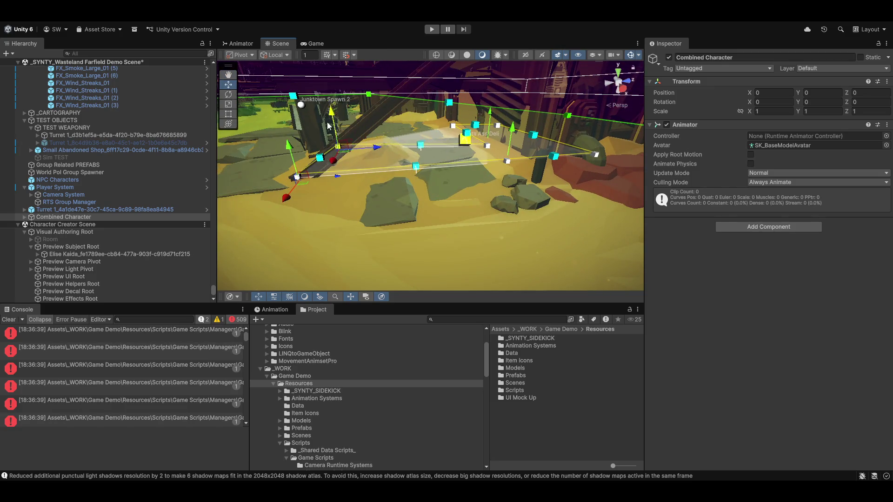
left_click_drag(331, 180, 414, 264)
Undo the accidental rise of SM_Bld_Building_09 so it stays at its original height.
left_click(587, 117)
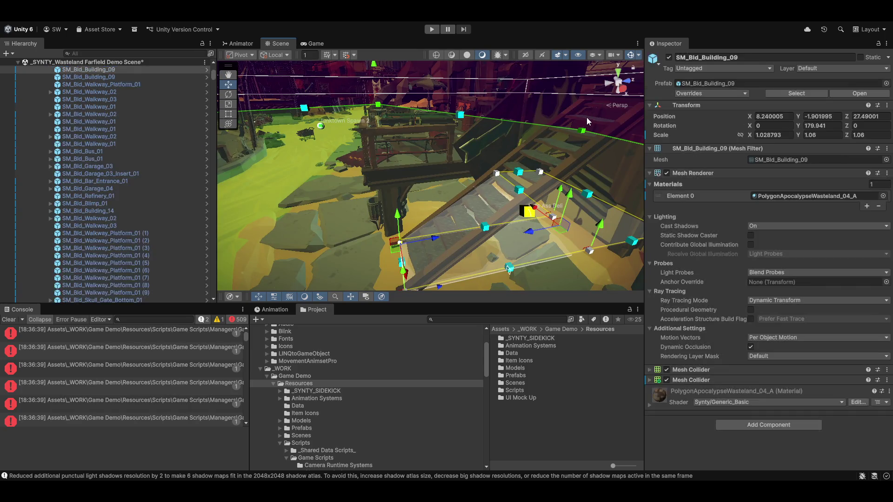
mouse_move(586, 118)
left_mouse_down()
mouse_move(539, 195)
mouse_move(417, 191)
mouse_move(455, 221)
mouse_move(356, 110)
left_mouse_up()
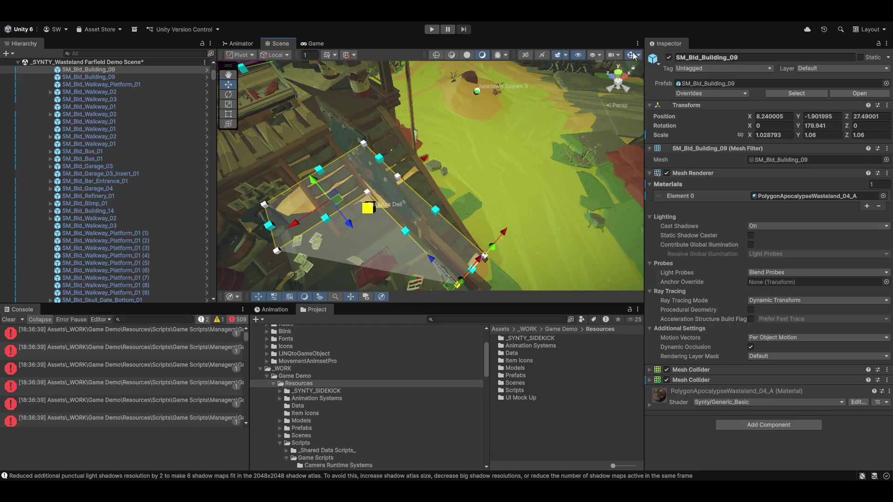
mouse_move(368, 164)
left_mouse_down()
mouse_move(387, 200)
mouse_move(364, 188)
left_mouse_up()
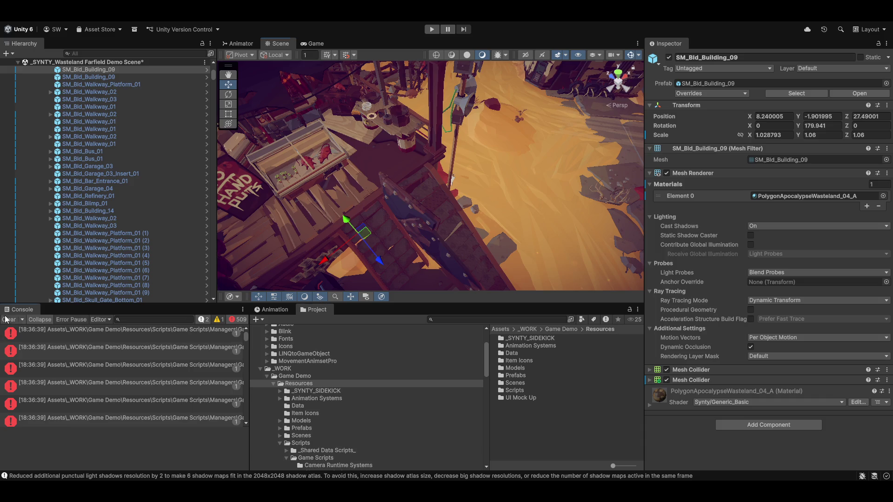
mouse_move(506, 172)
left_mouse_down()
mouse_move(442, 239)
mouse_move(435, 230)
left_mouse_up()
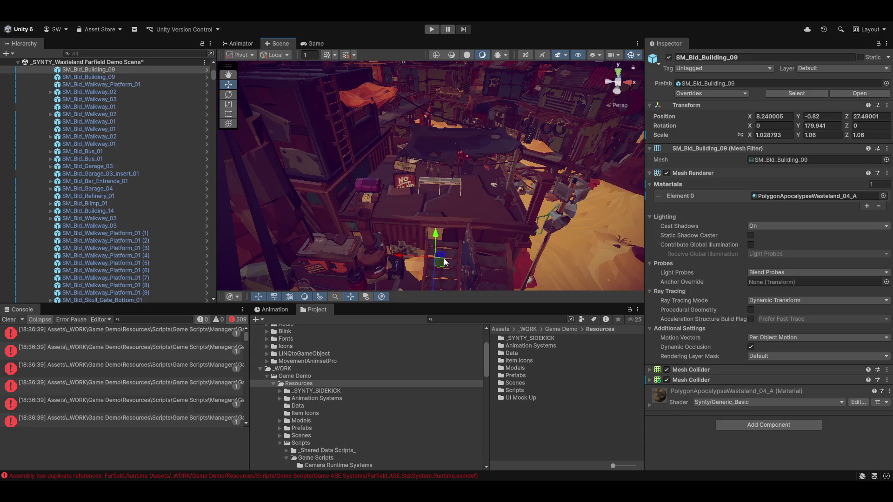
key("ctrl+z")
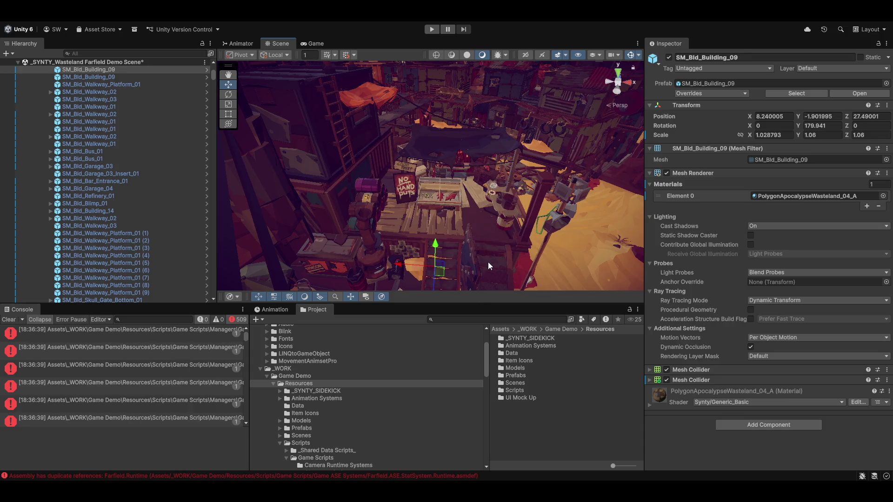
Select SM_Bld_Stairs_02 and frame it in the Scene view.
left_click(488, 262)
key("f")
left_click_drag(314, 183, 353, 186)
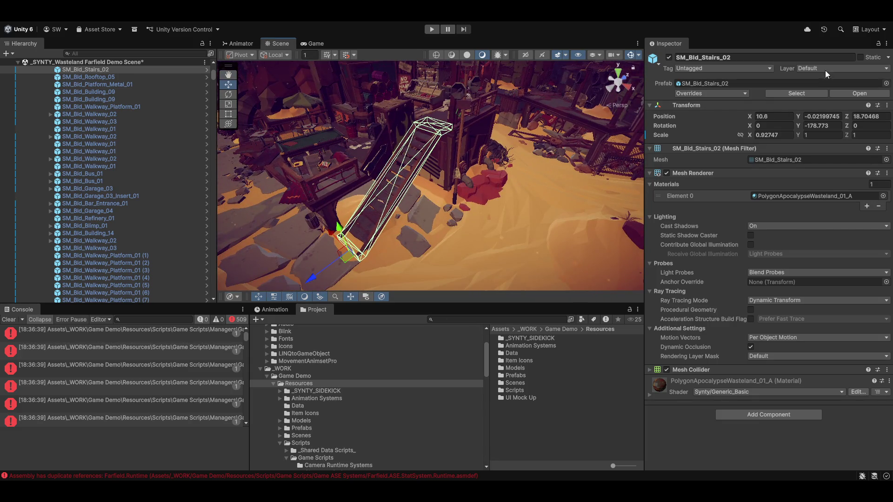
Check the stairs' layer list, leaving the layer unchanged.
left_click(826, 69)
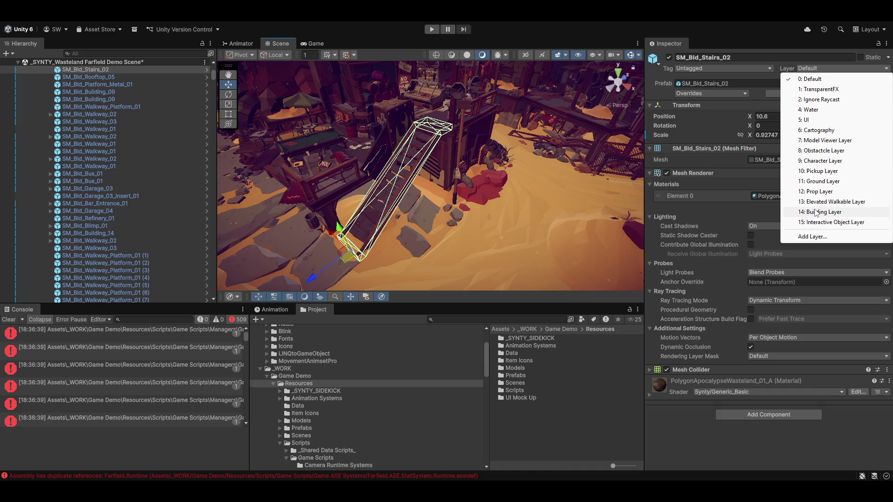
left_click(539, 45)
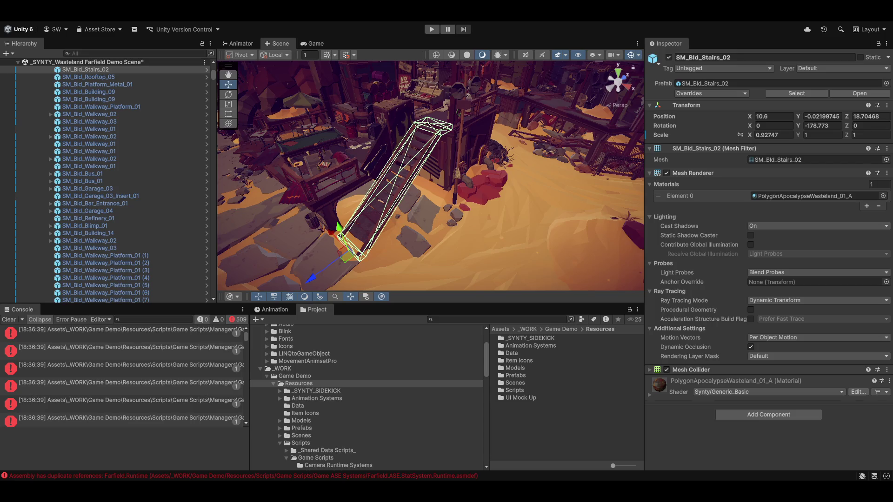
left_click_drag(385, 166, 387, 172)
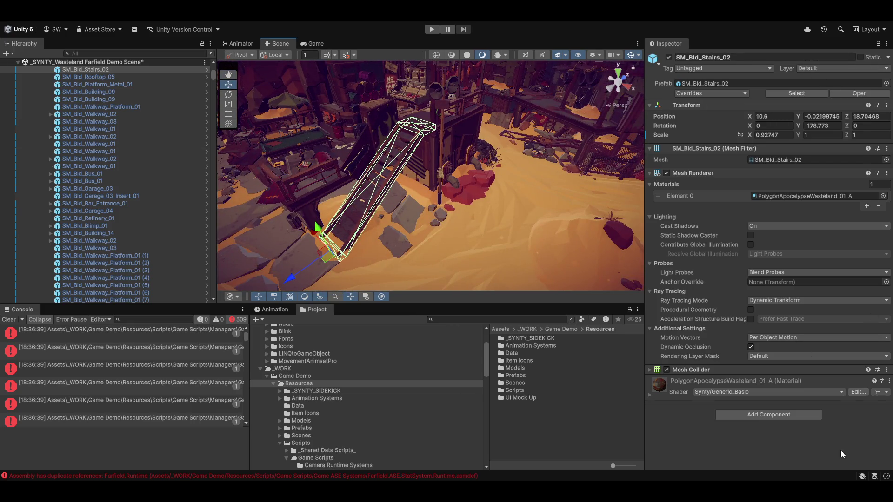
Add a Tag Layer Extension component to SM_Bld_Stairs_02 and expand its properties.
left_click(746, 415)
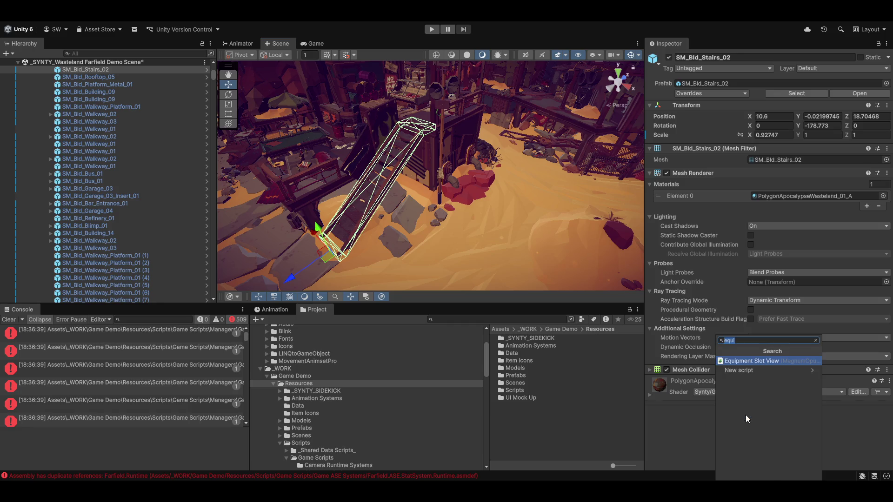
type("layer")
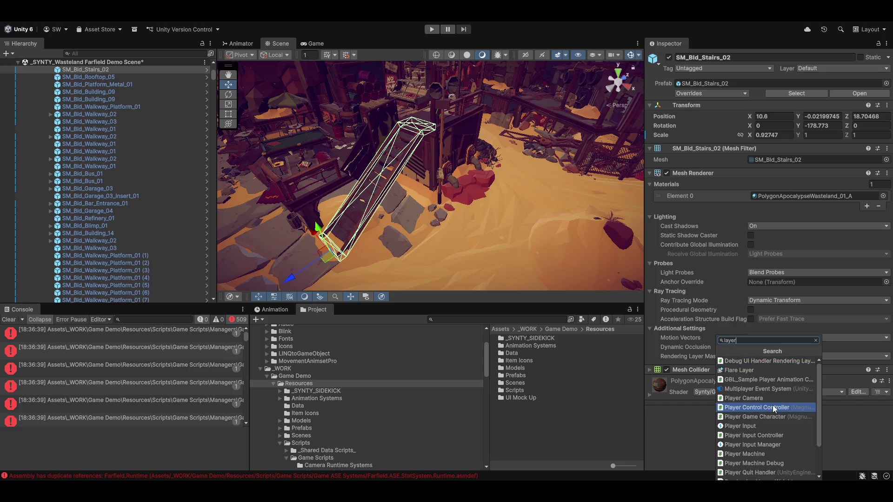
scroll(771, 408, "down", 3)
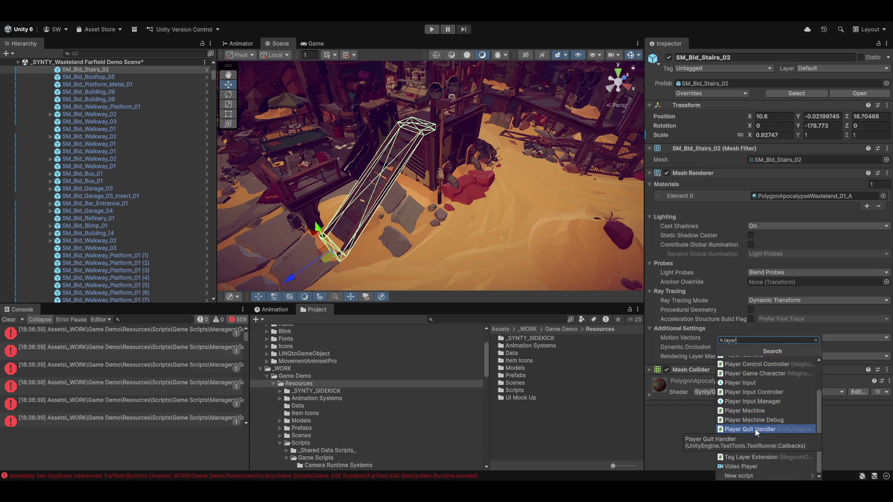
left_click(744, 457)
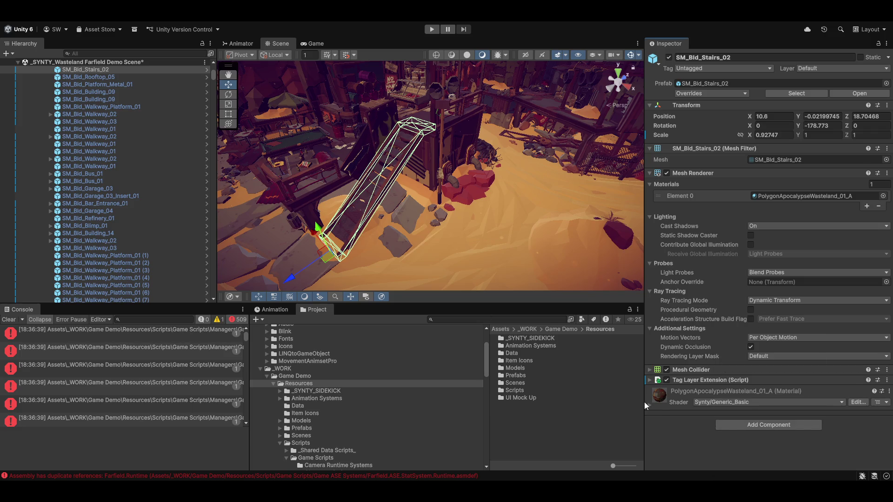
left_click(651, 379)
scroll(721, 350, "down", 3)
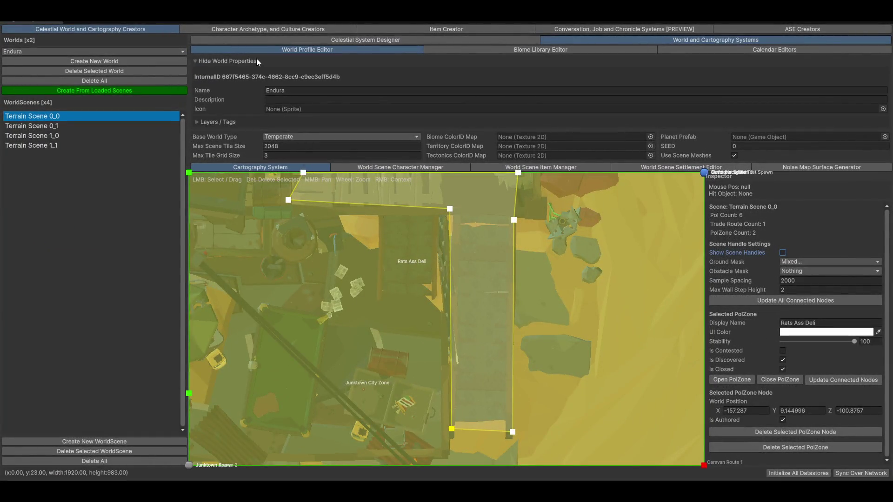
left_click(212, 124)
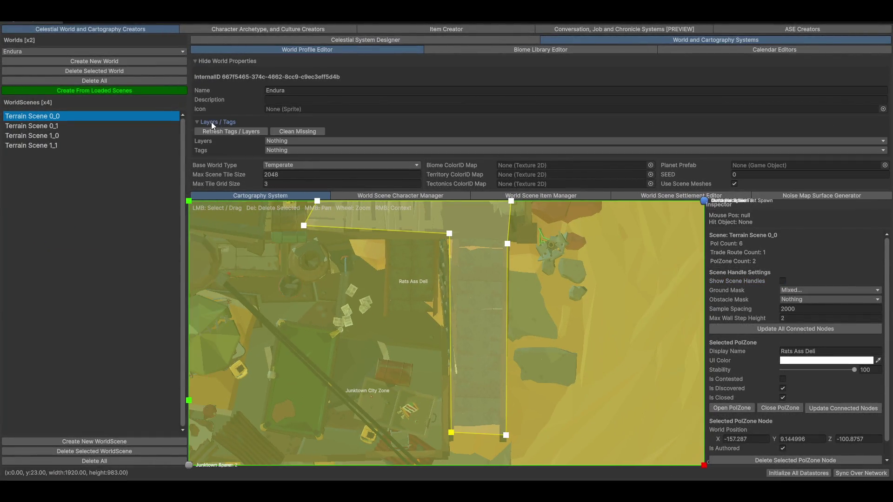
left_click(291, 141)
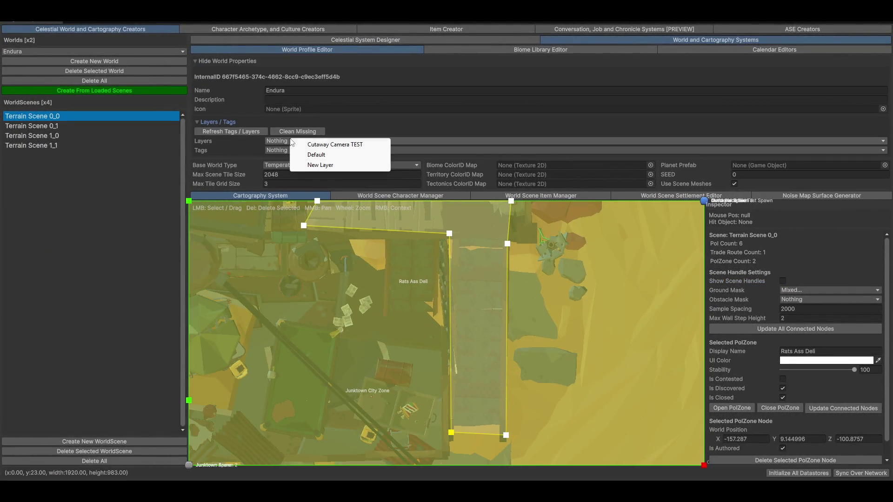
left_click(210, 151)
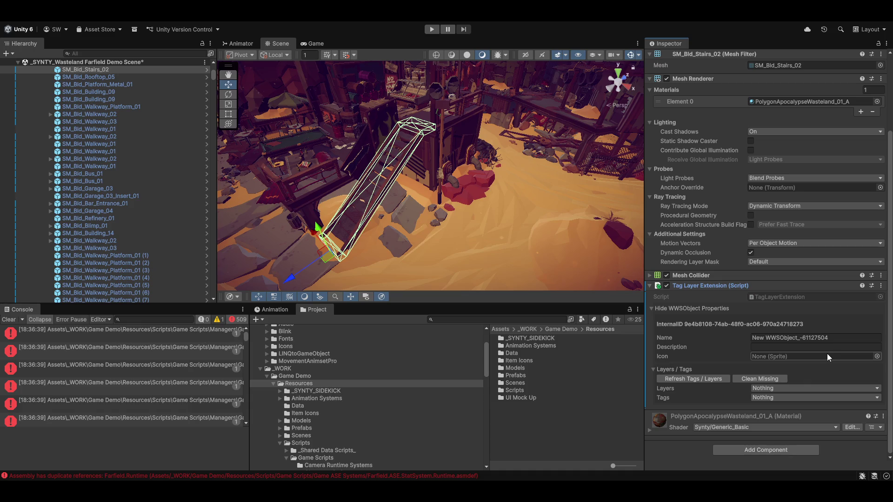
Look through the stairs' tag and layer dropdowns without changing either.
scroll(800, 176, "up", 3)
scroll(801, 177, "up", 3)
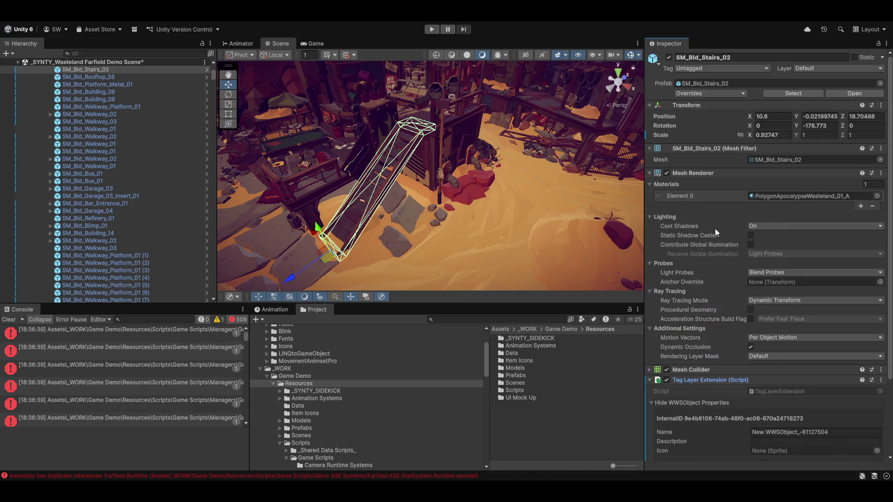
left_click(683, 69)
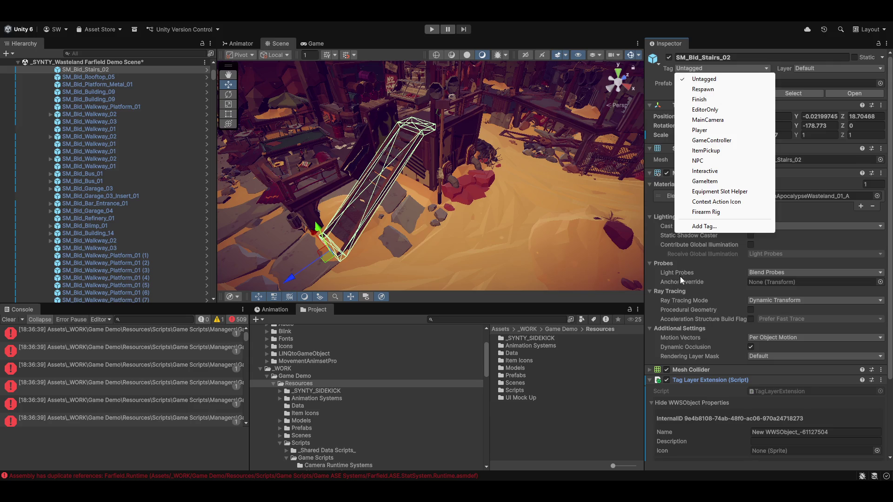
left_click(831, 71)
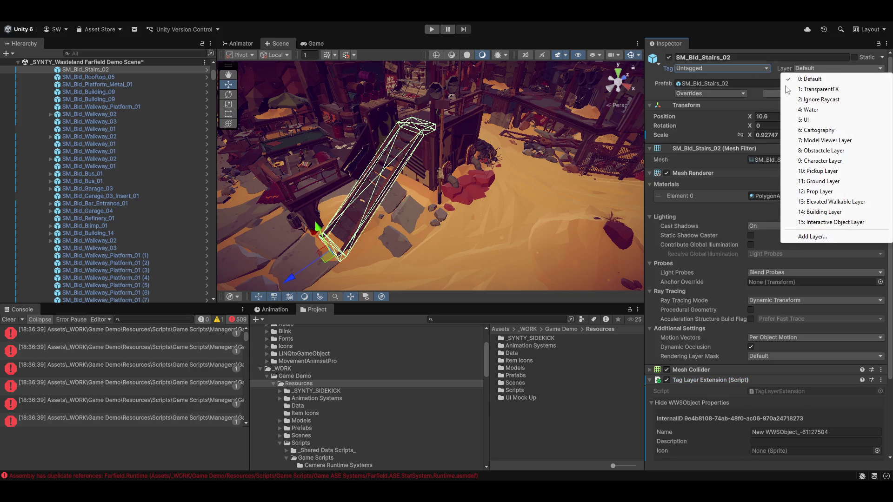
left_click(651, 74)
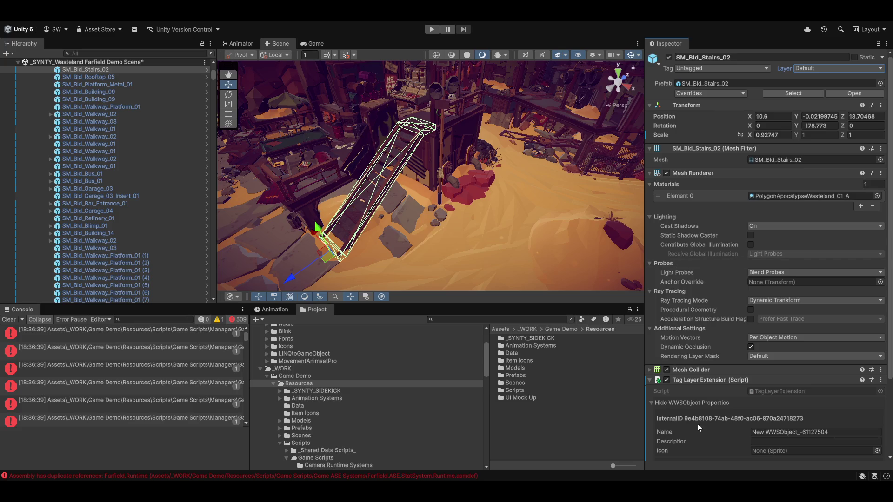
Open the Tags and Layers window via the Tag and Layer Creator menu item.
left_click(272, 19)
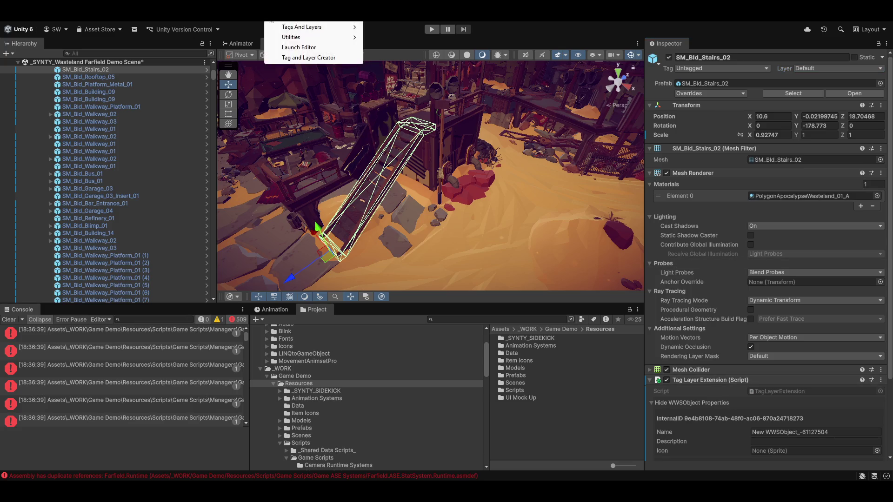
mouse_move(309, 38)
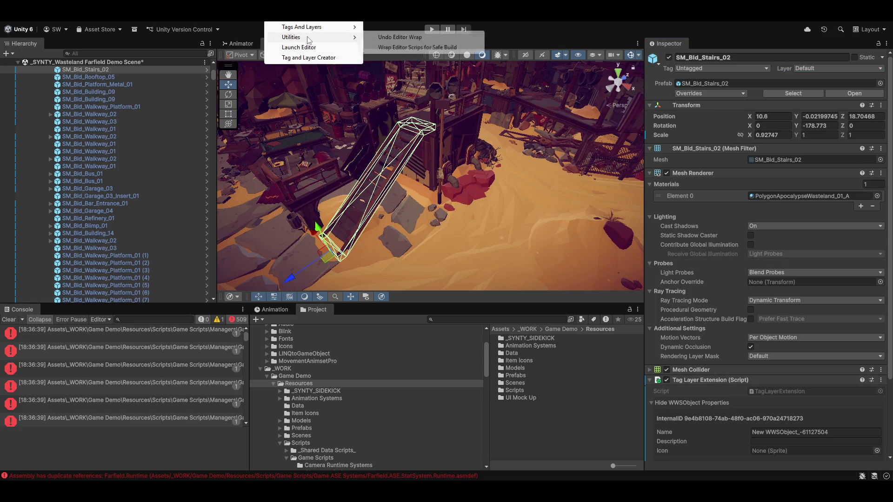
left_click(306, 58)
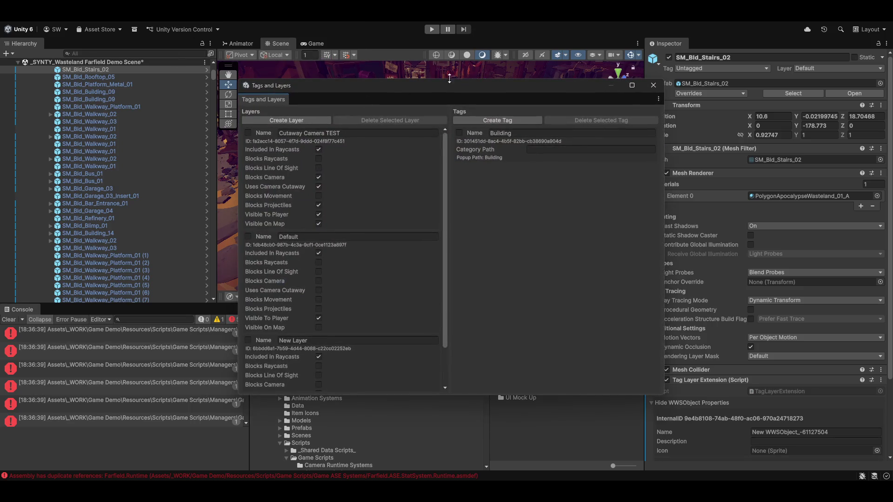
Reposition the Tags and Layers window, review its Layers list, then close it.
left_click_drag(443, 87, 498, 71)
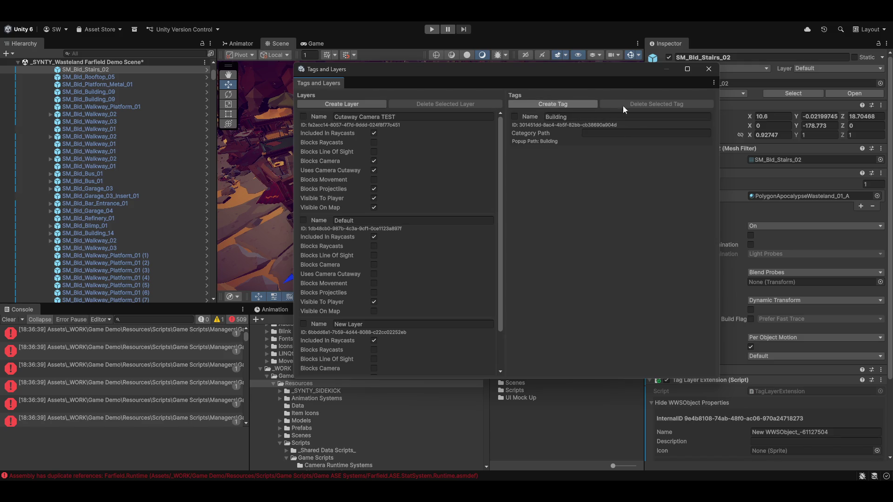
scroll(403, 322, "down", 2)
scroll(398, 303, "up", 2)
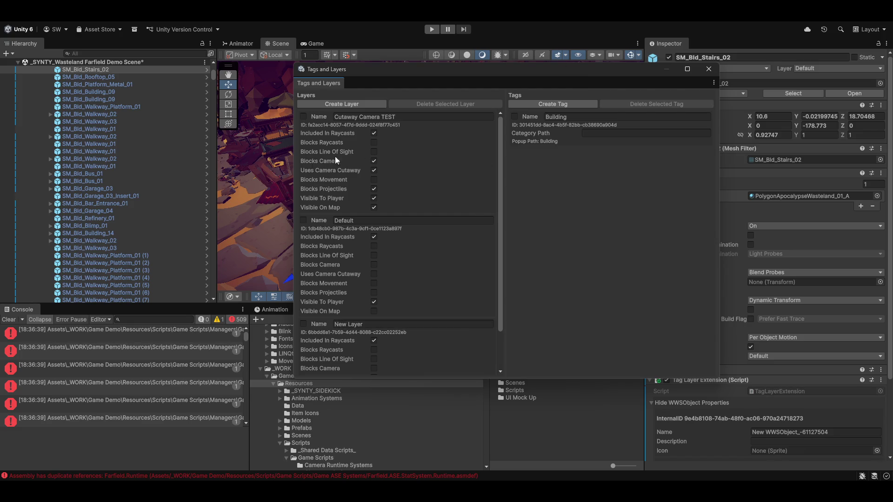
mouse_move(437, 71)
left_mouse_down()
mouse_move(583, 127)
mouse_move(418, 73)
left_mouse_up()
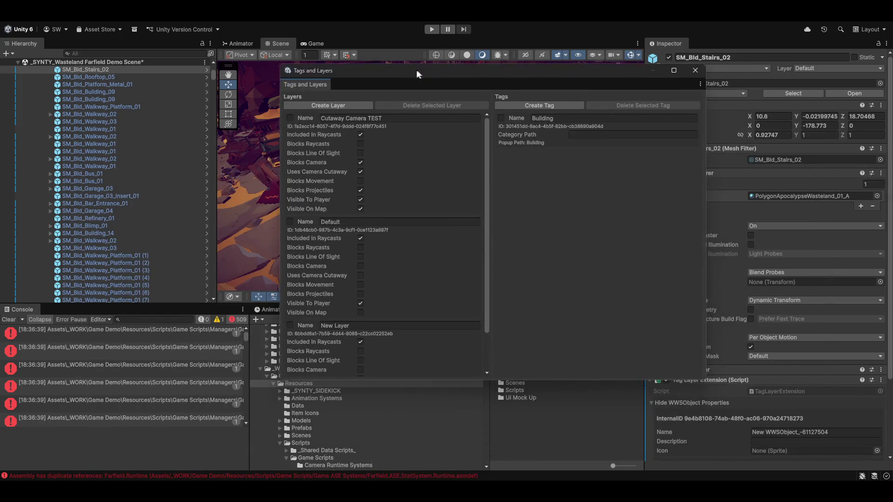
left_click(690, 71)
scroll(758, 422, "down", 5)
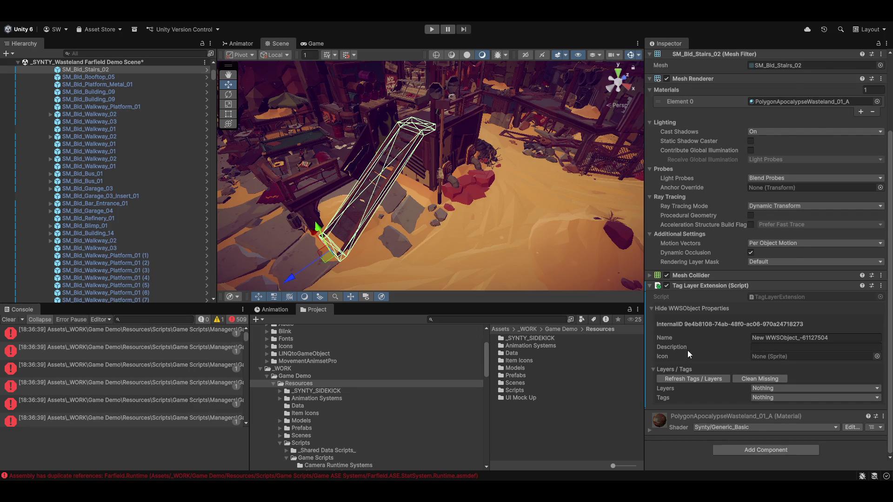
Check the Tag Layer Extension Layers dropdown, reopen Tag and Layer Creator, and select New Layer's name.
scroll(688, 351, "up", 1)
left_click(788, 412)
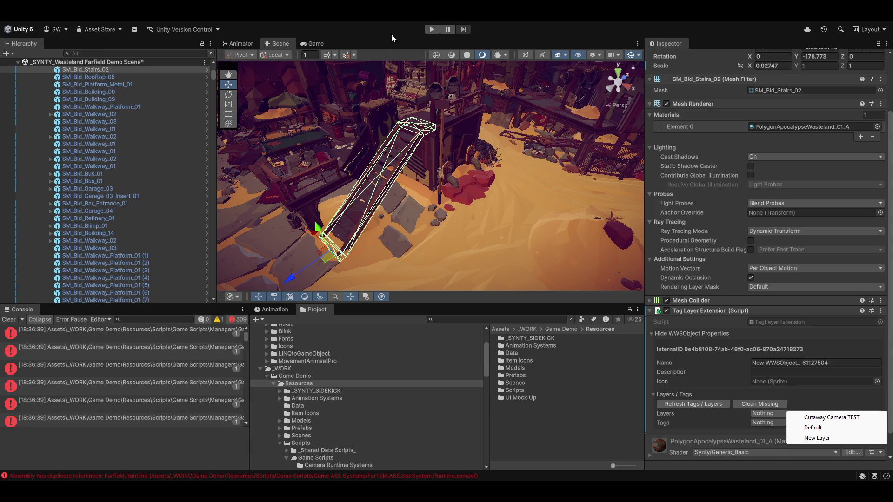
left_click(272, 22)
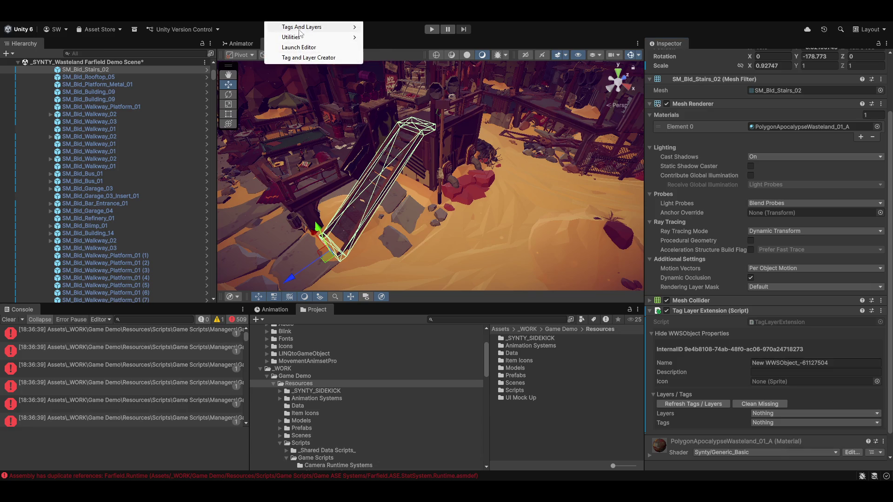
left_click(298, 58)
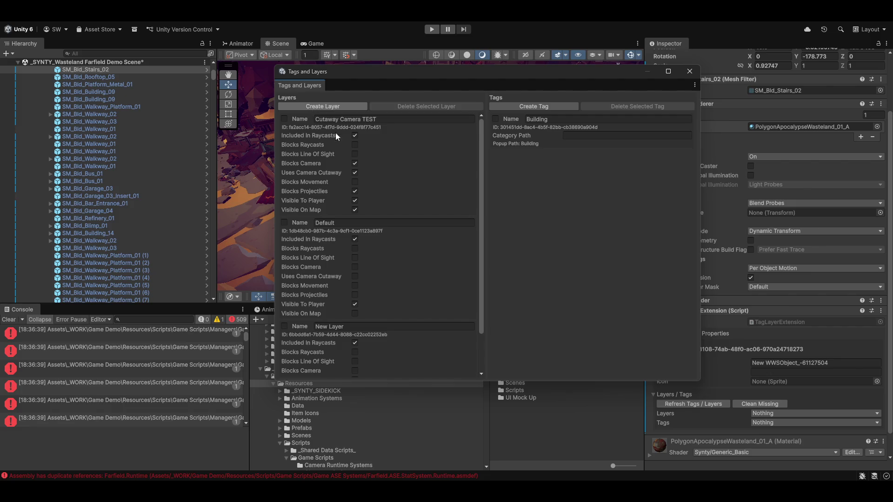
scroll(370, 289, "down", 3)
left_click(317, 279)
left_click(285, 279)
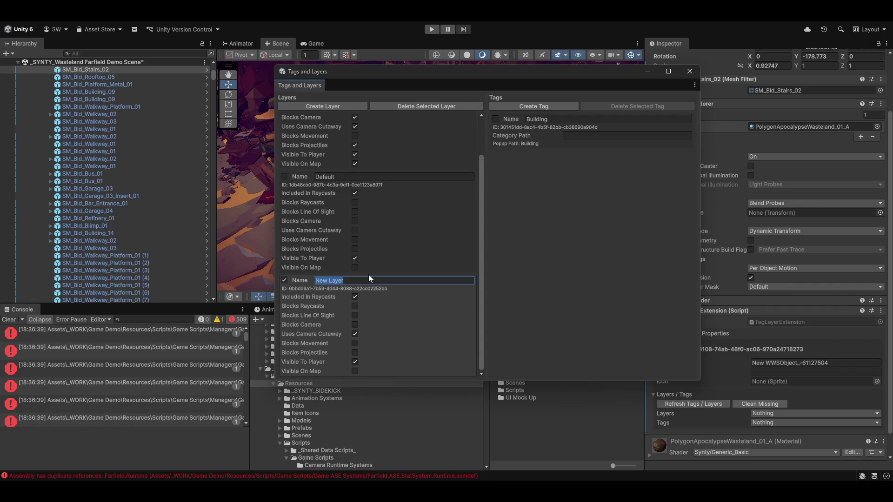
Change New Layer's name to test and close the Tags and Layers window after processing.
key("Return")
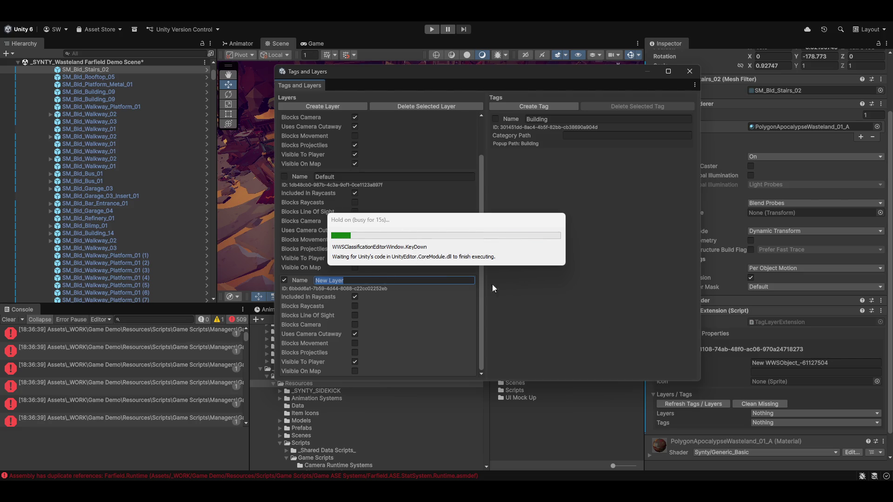
key("BackSpace")
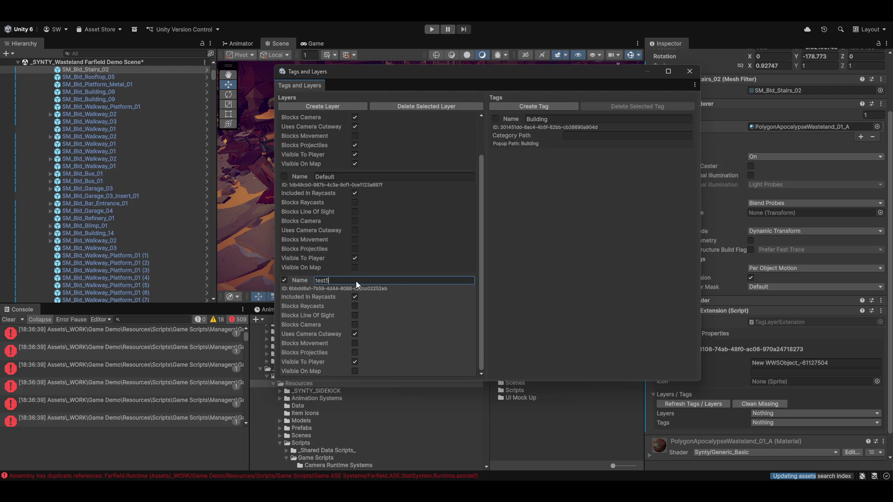
key("Return")
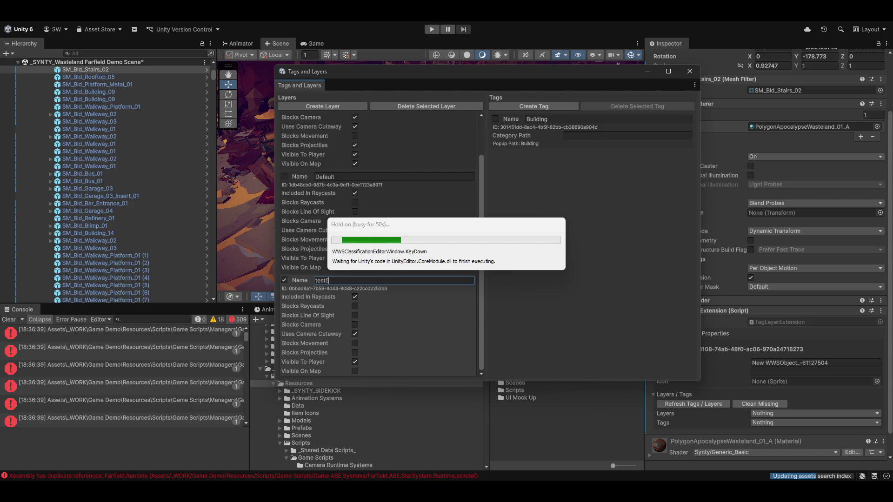
mouse_move(437, 228)
left_mouse_down()
mouse_move(468, 200)
mouse_move(460, 197)
left_mouse_up()
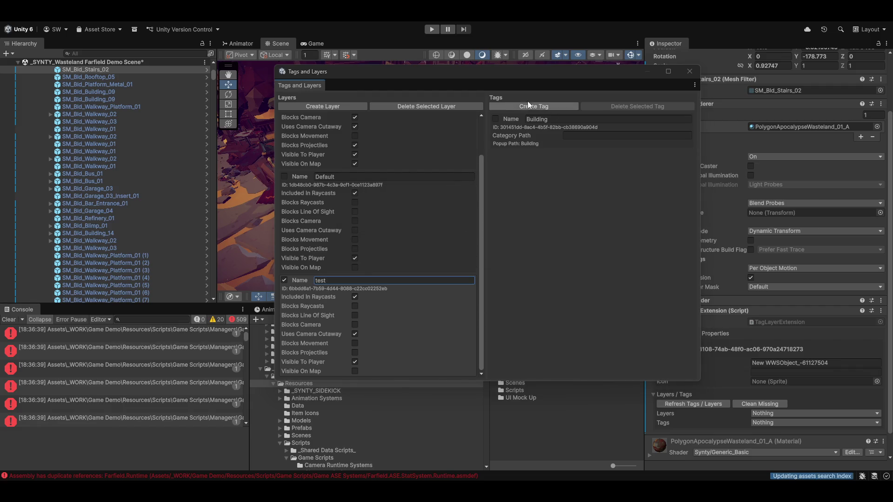
left_click(688, 70)
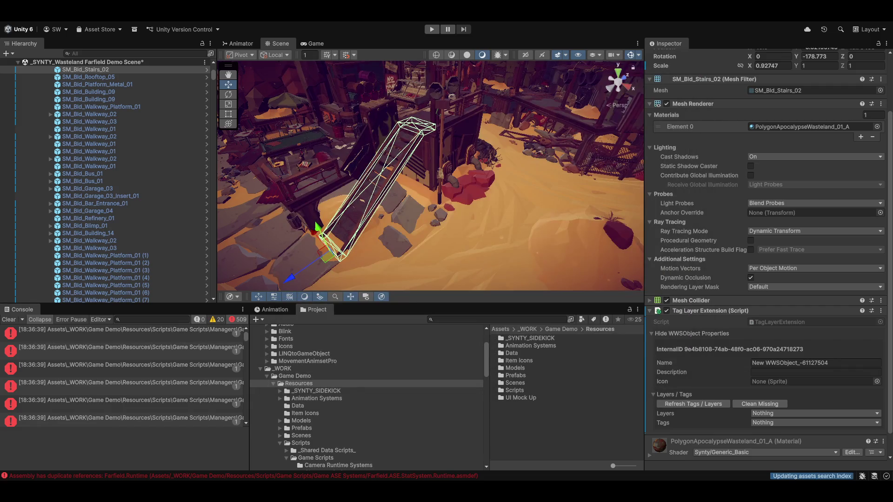
Clear the Console warnings and deselect SM_Bld_Stairs_02 by clicking empty Project panel space.
left_click(8, 320)
scroll(337, 406, "up", 3)
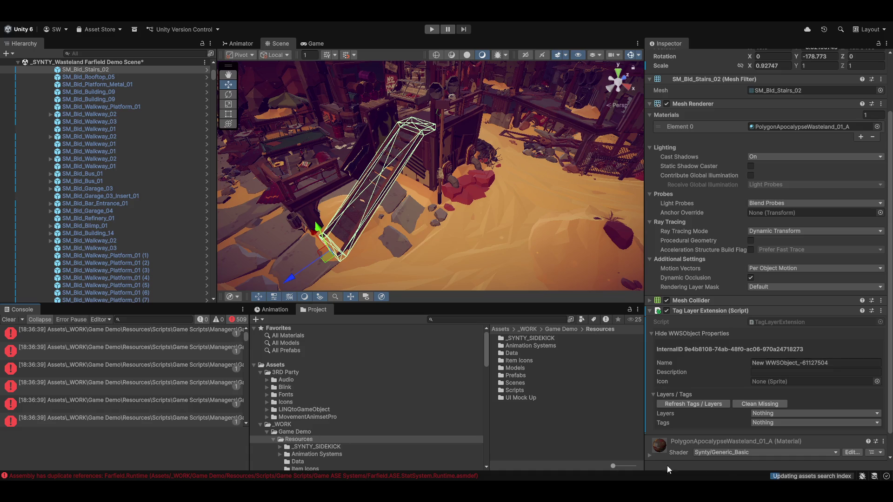
left_click(540, 445)
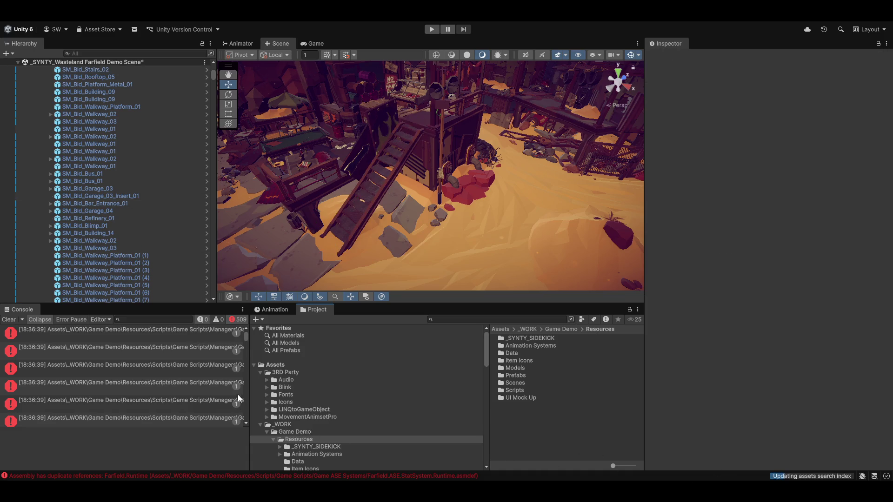
Browse from 3RD Party and Audio down to the MovementAnimsetPro folder.
left_click(286, 373)
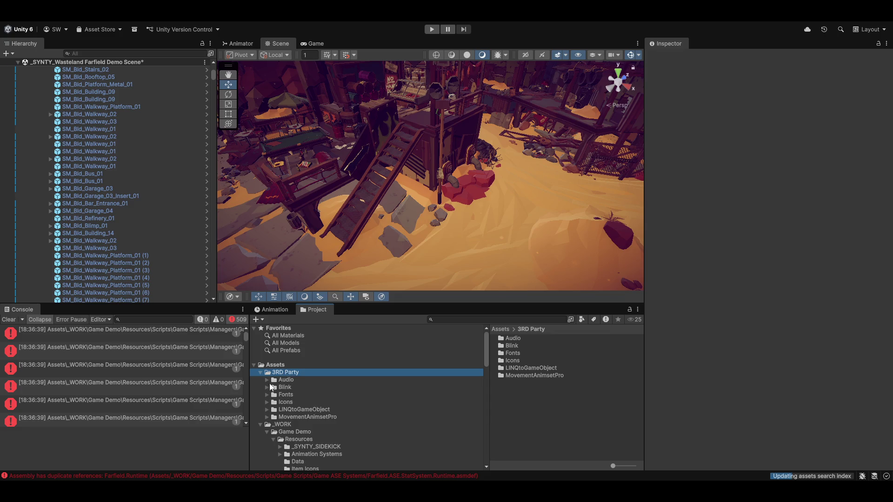
left_click(282, 380)
key("Down")
key("Down")
key("Down")
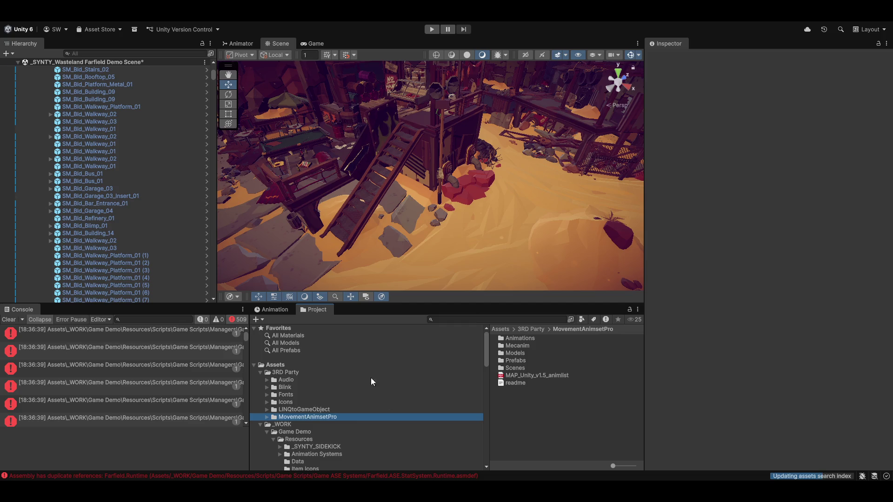
scroll(362, 423, "down", 3)
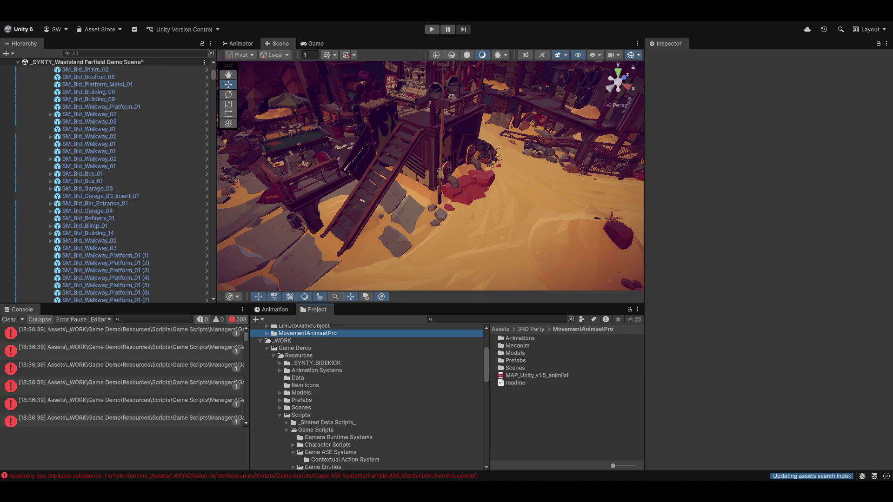
left_click(9, 320)
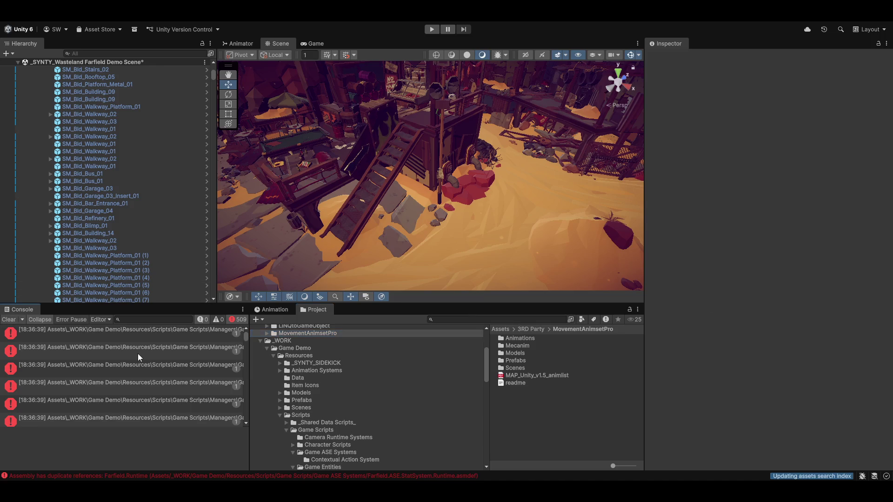
left_click(305, 22)
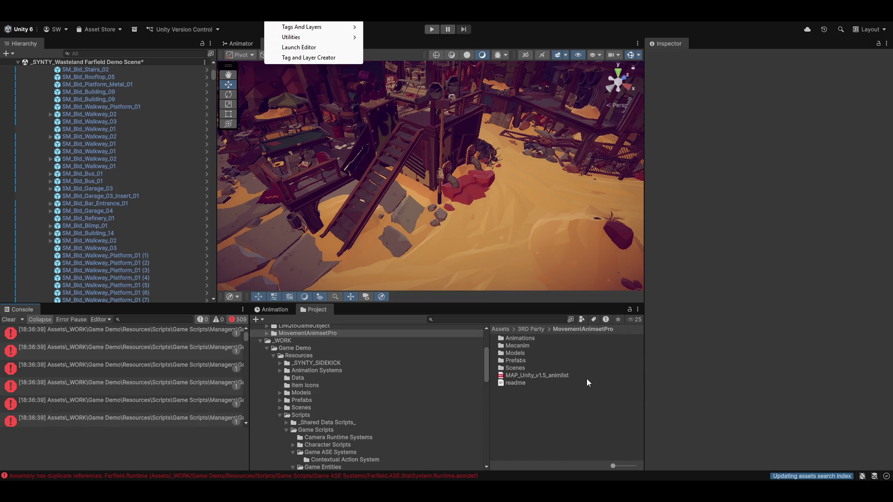
left_click(558, 443)
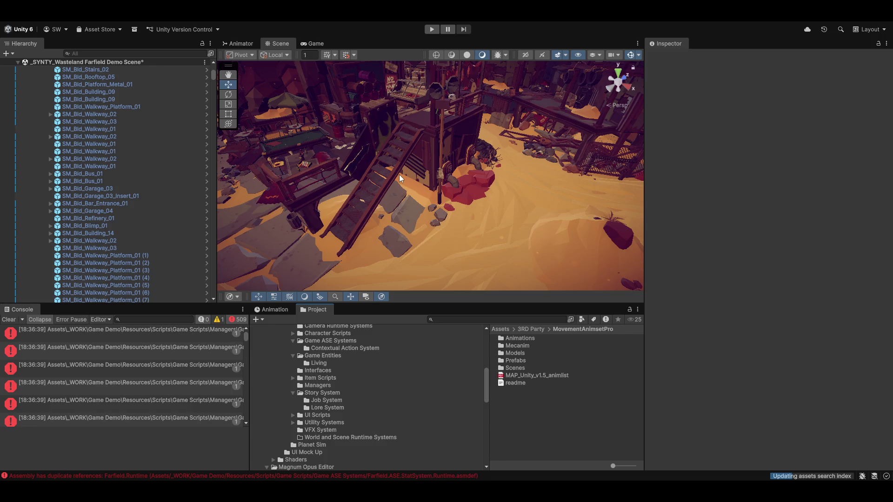
Clear the last console warning and open the _Shared Data Scripts_ folder under Resources/Scripts.
left_click(11, 320)
scroll(410, 383, "up", 5)
left_click(275, 385)
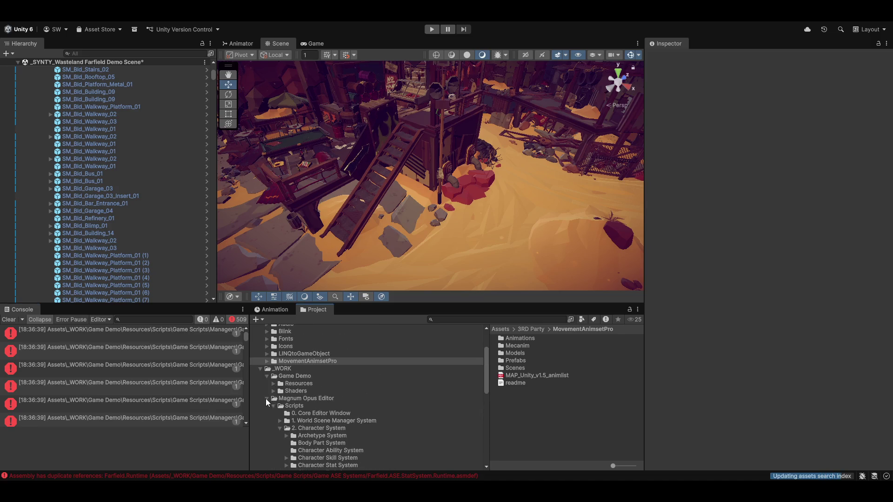
left_click(266, 398)
left_click(274, 384)
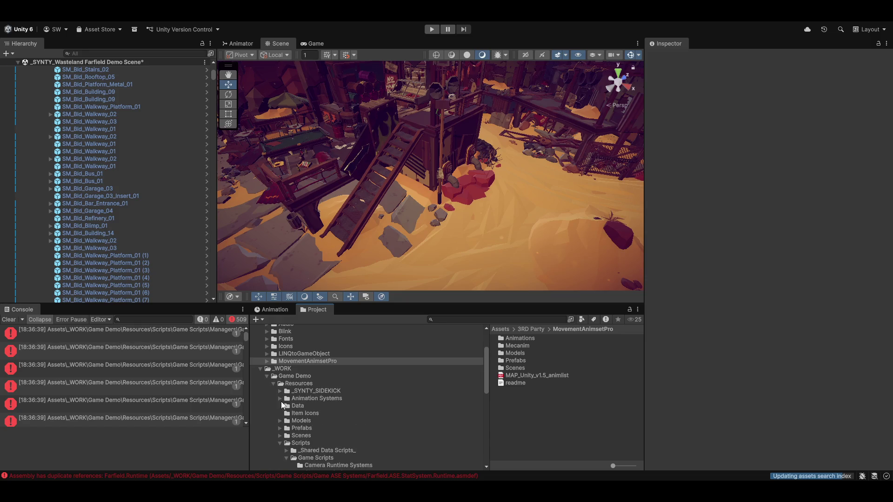
scroll(446, 387, "down", 3)
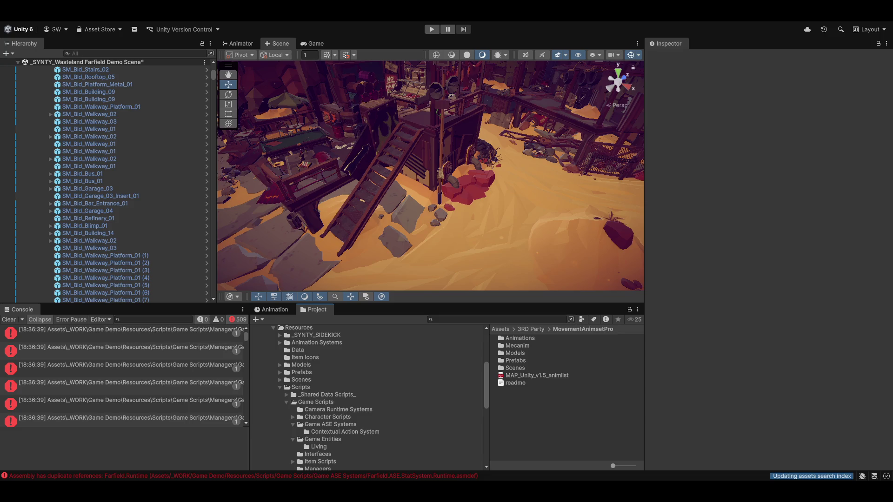
left_click(312, 395)
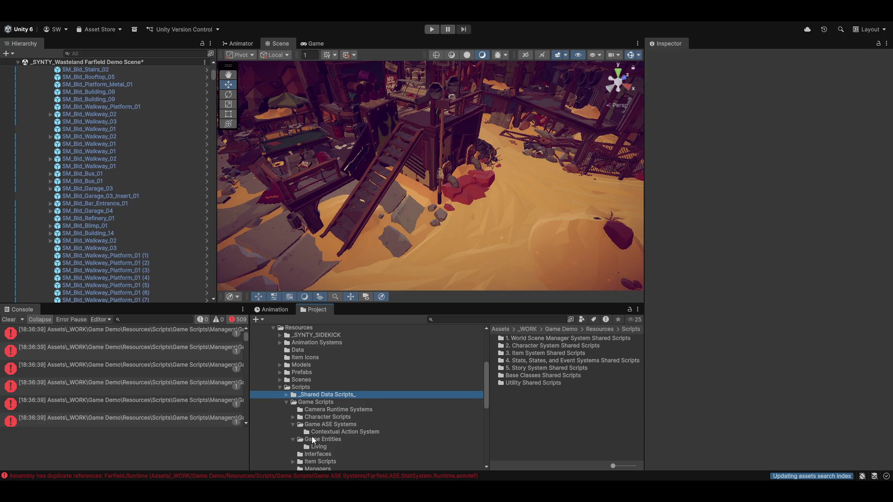
Browse the Game Scripts subfolders down to the Managers folder.
key("Down")
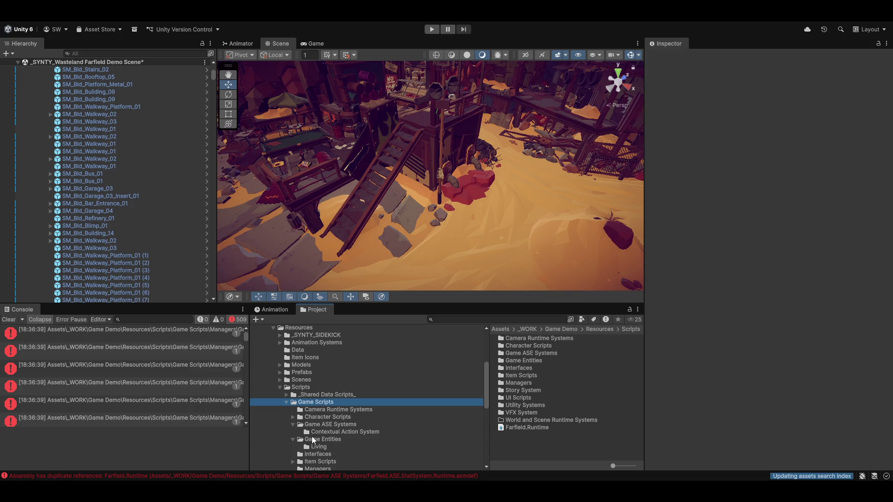
key("Down")
key("Up")
key("Down")
key("Down")
key("Down")
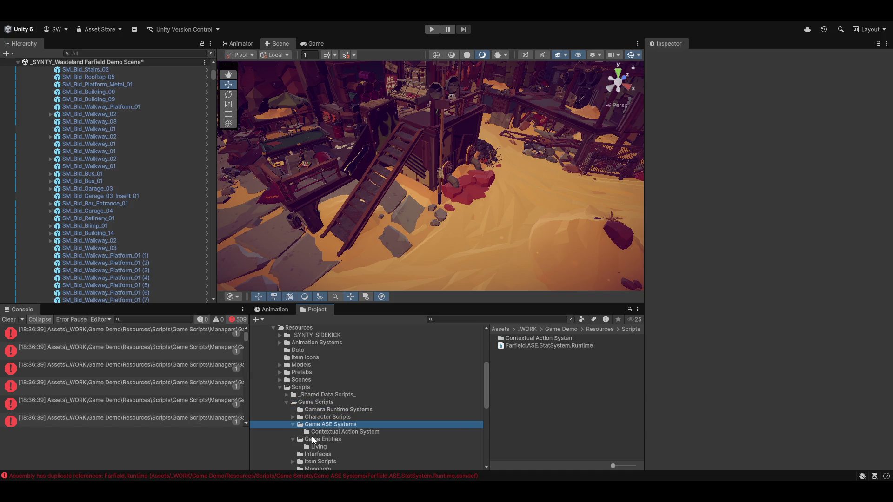
key("Down")
key("Down")
key("Down")
key("Down")
key("Down")
scroll(398, 383, "down", 4)
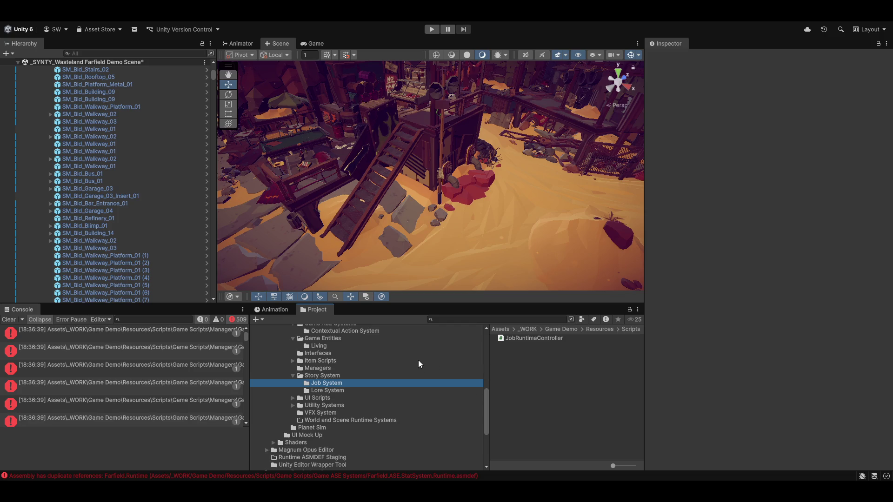
scroll(344, 359, "up", 3)
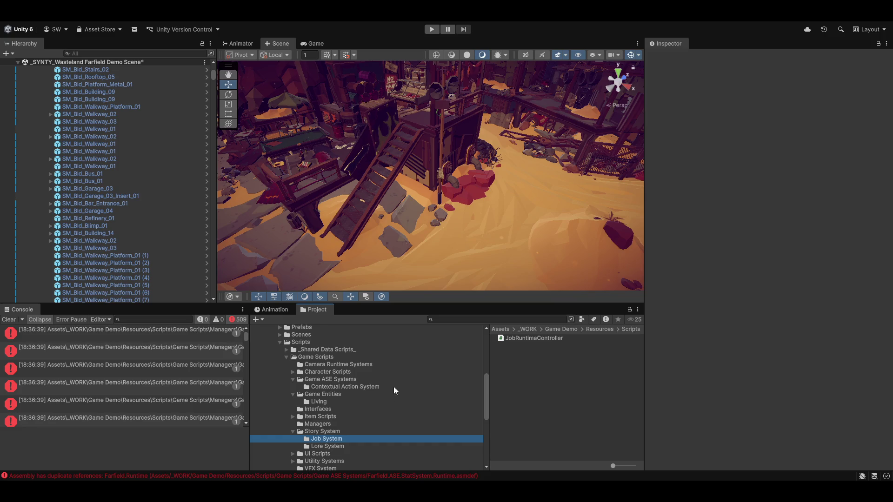
Look through the Game ASE Systems, Game Entities and Living folders, then select the first compile error.
left_click(328, 379)
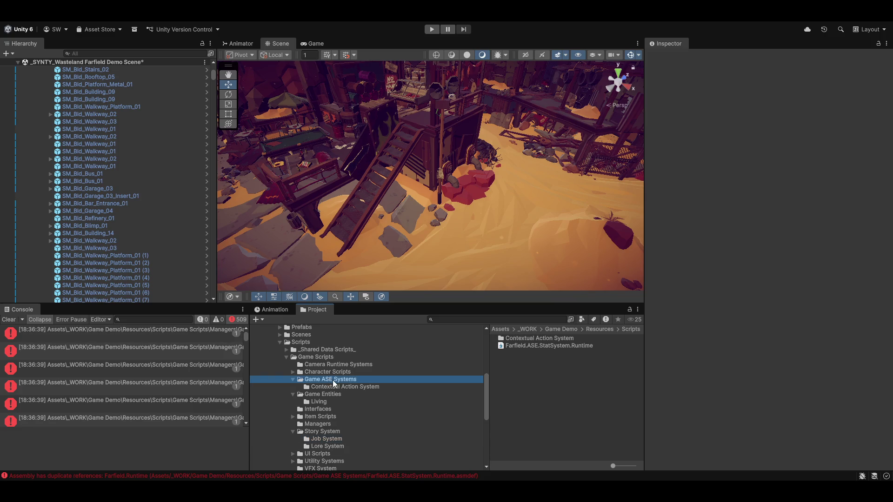
key("Down")
key("Down")
key("Down")
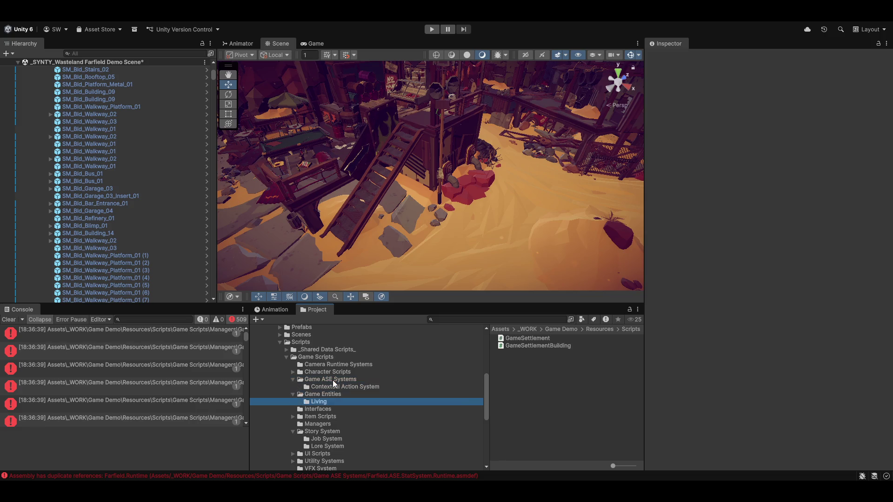
key("Down")
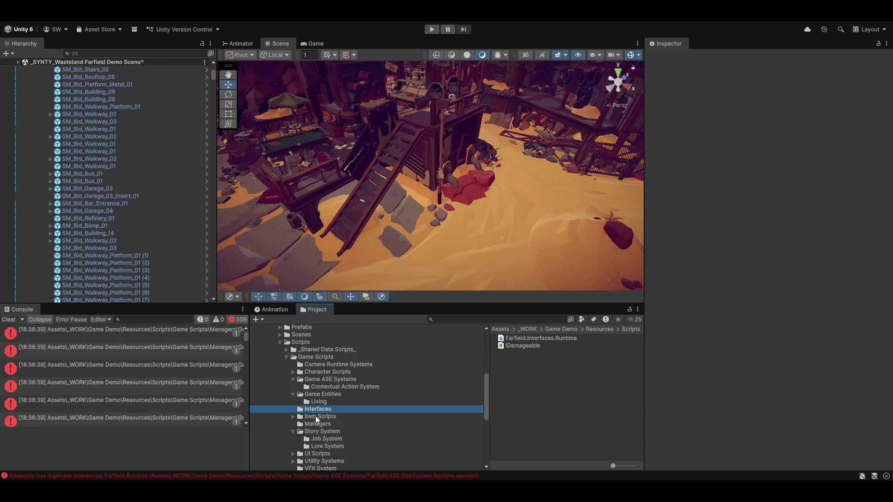
left_click(145, 333)
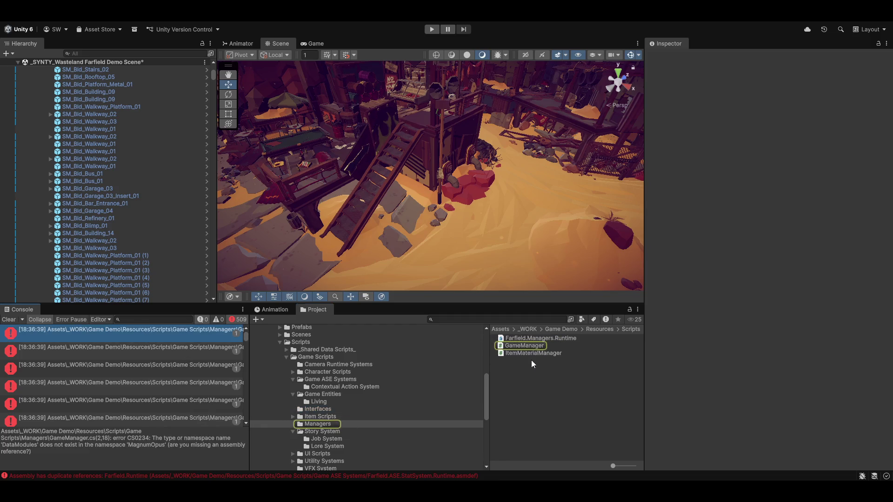
Open the GameManager.cs script behind the error in the code editor.
left_click(530, 346)
left_click(165, 336)
double_click(165, 337)
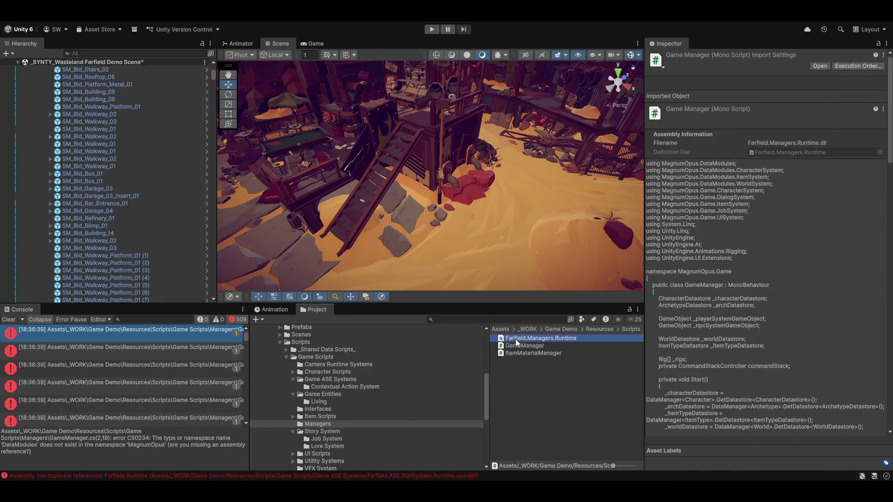
Add a MagnumOpus.Base.SharedData reference to Farfield.Managers.Runtime and apply it.
left_click(515, 339)
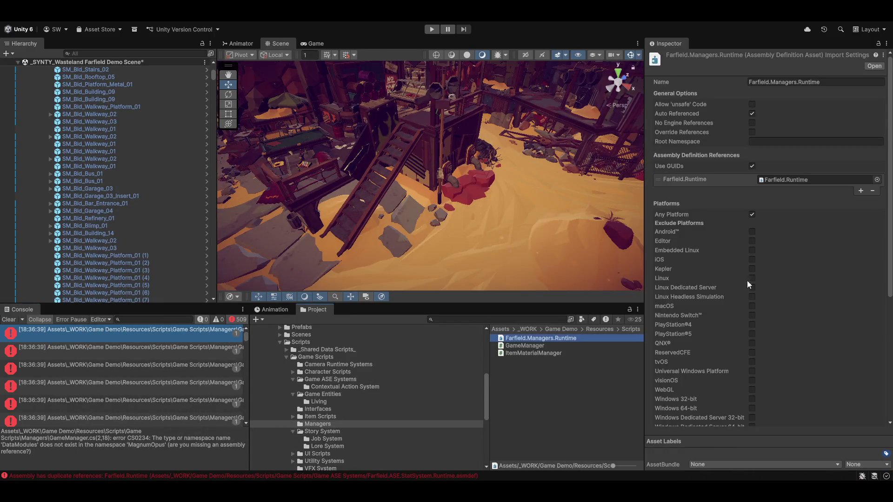
left_click(861, 191)
left_click(877, 190)
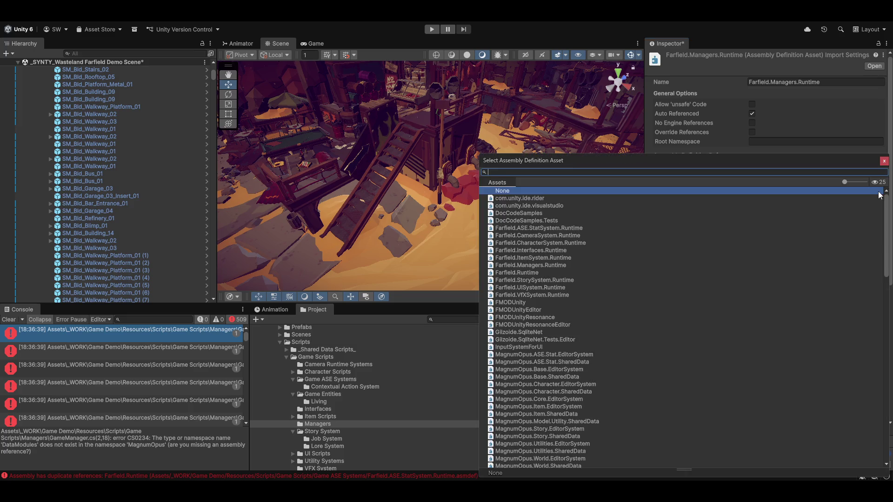
type("base")
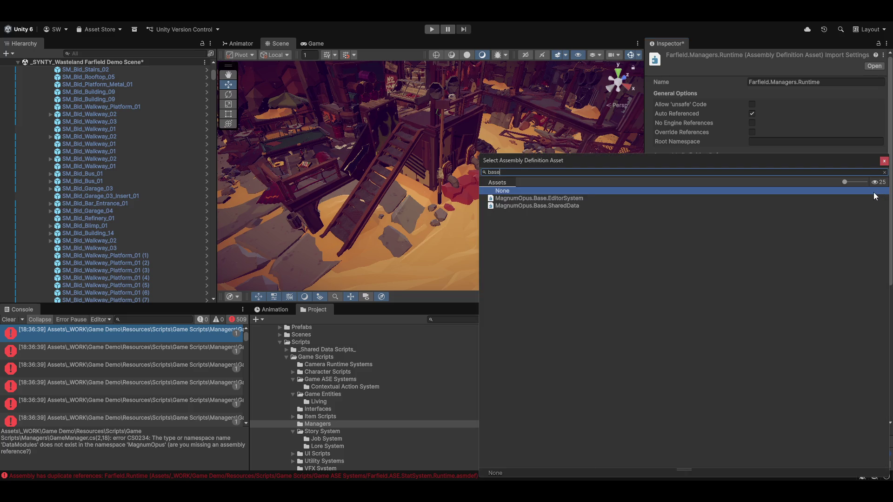
double_click(526, 206)
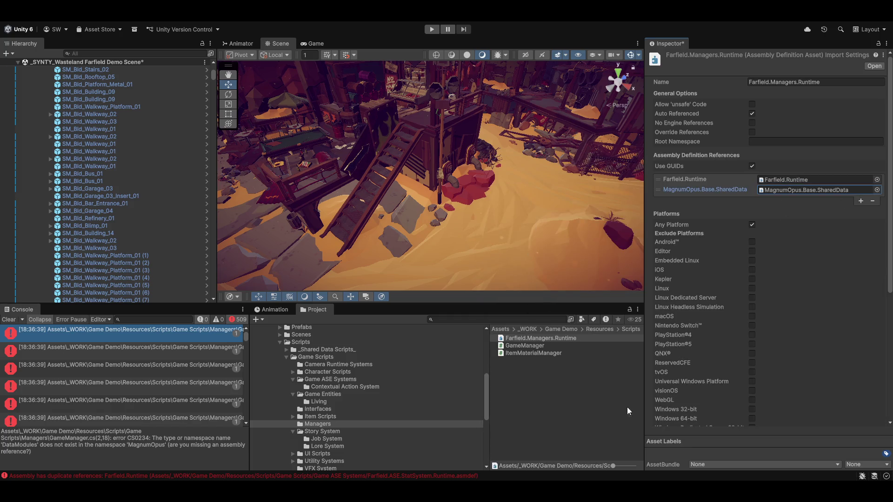
left_click(602, 352)
left_click(440, 264)
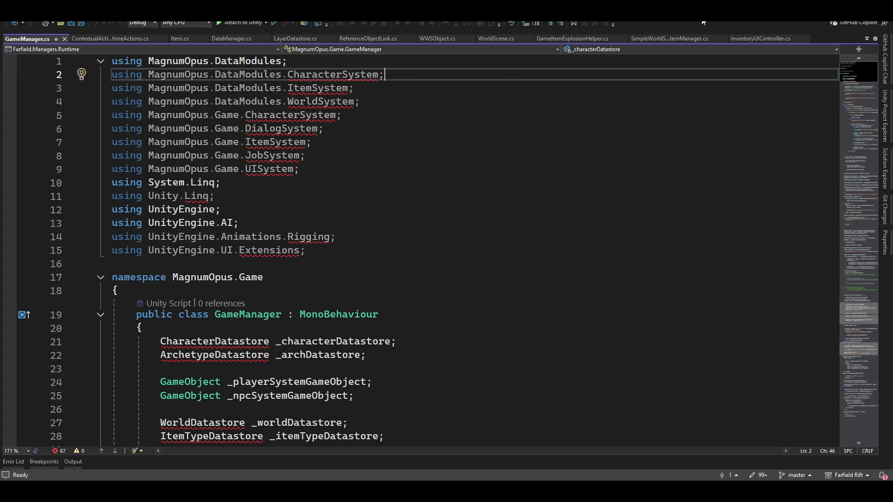
Leave GameManager.cs in Visual Studio and switch back to Unity with Alt+Tab.
key("alt+Tab")
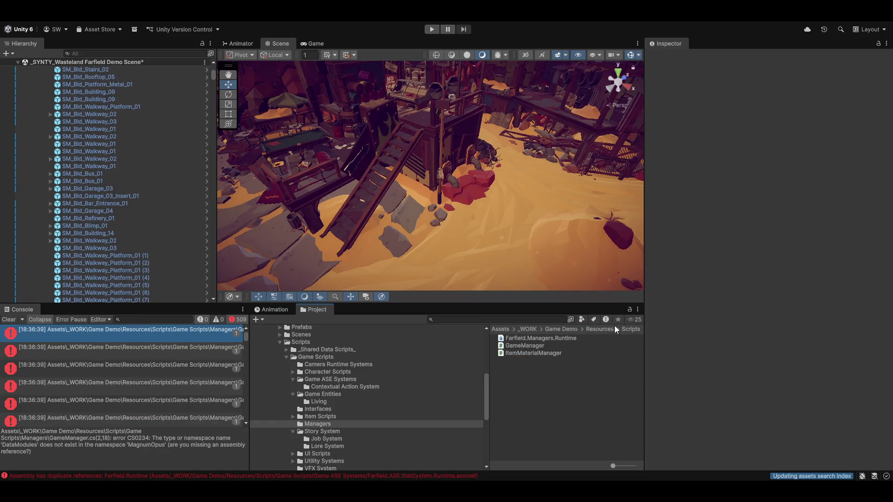
Add MagnumOpus.Character.SharedData and Farfield.CharacterSystem.Runtime references and save the changes.
left_click(534, 339)
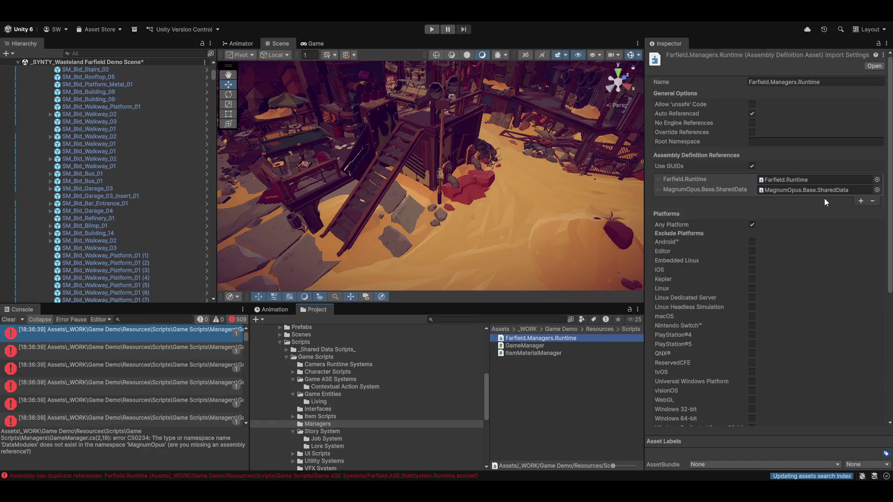
left_click(861, 201)
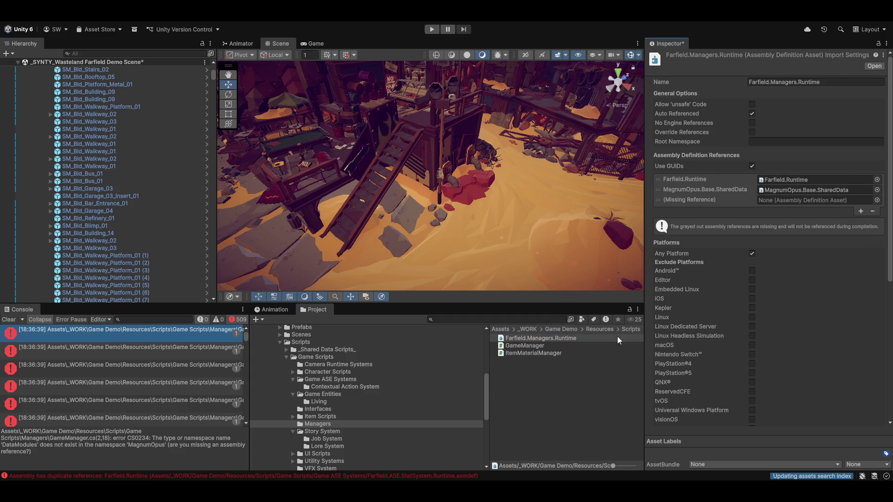
left_click(877, 200)
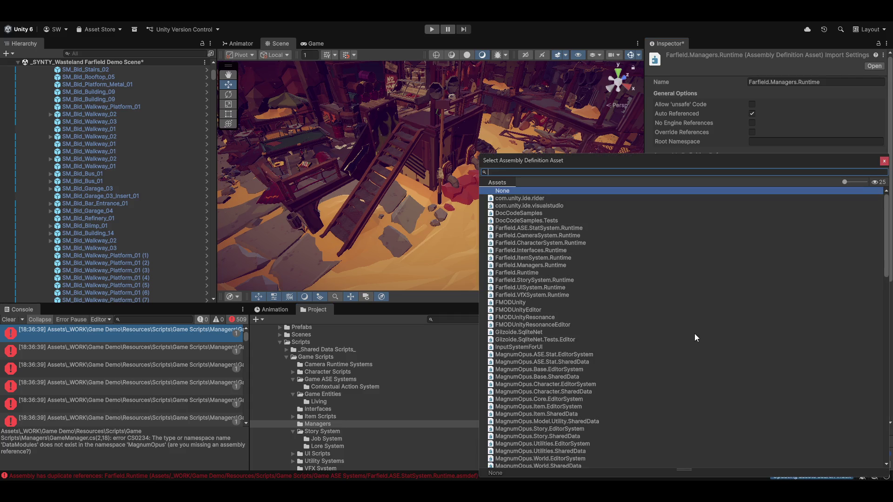
type("character")
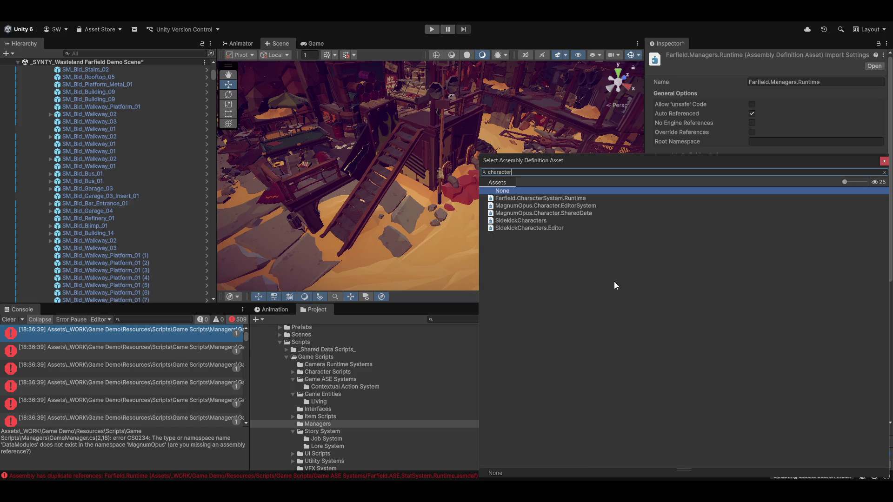
double_click(544, 214)
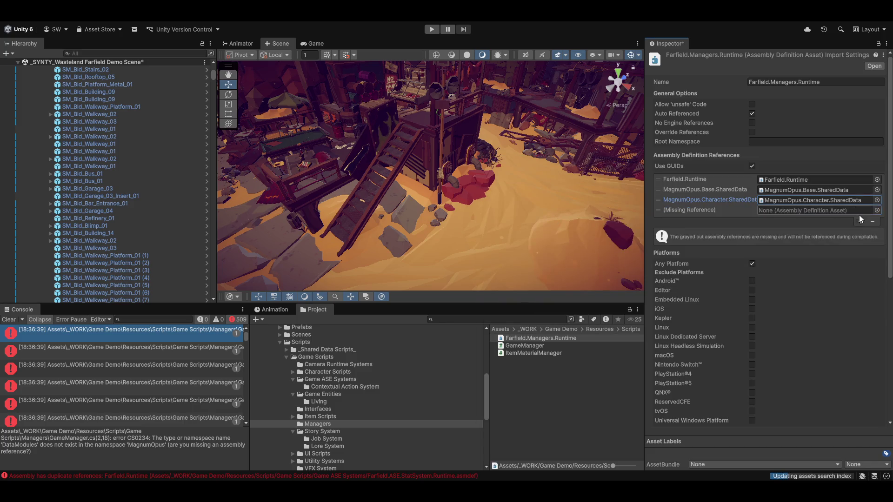
left_click(876, 210)
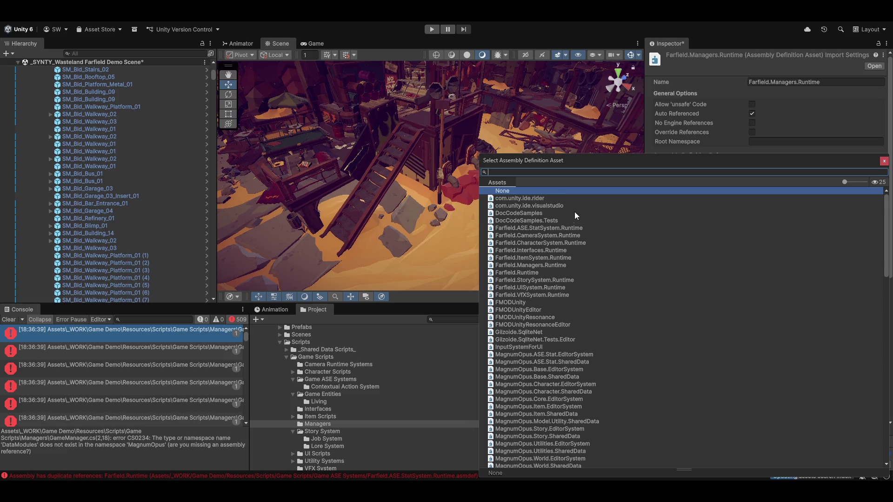
type("character")
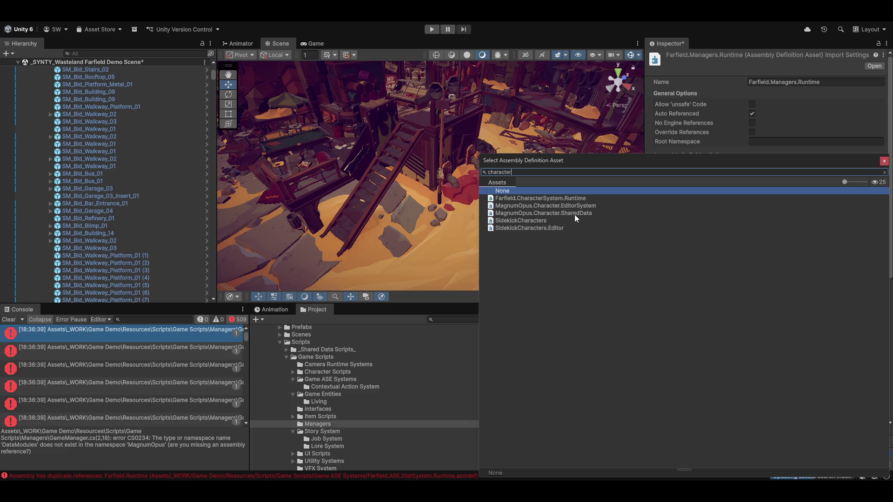
double_click(545, 201)
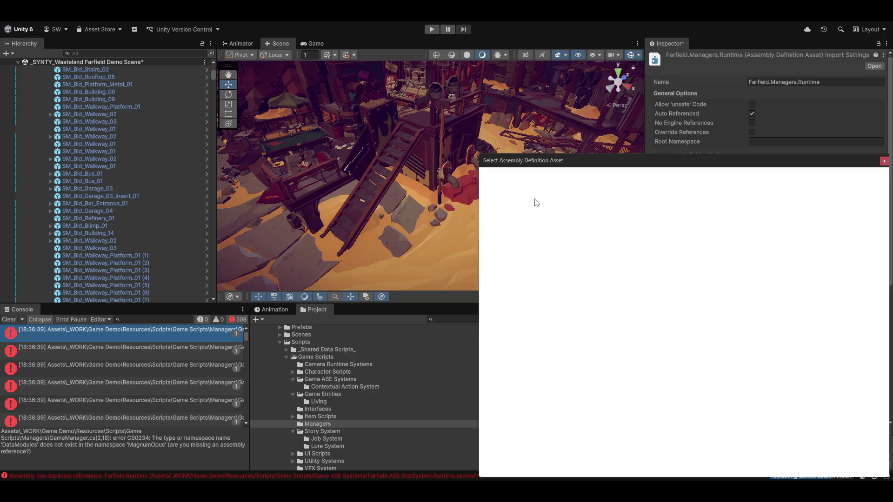
left_click(560, 421)
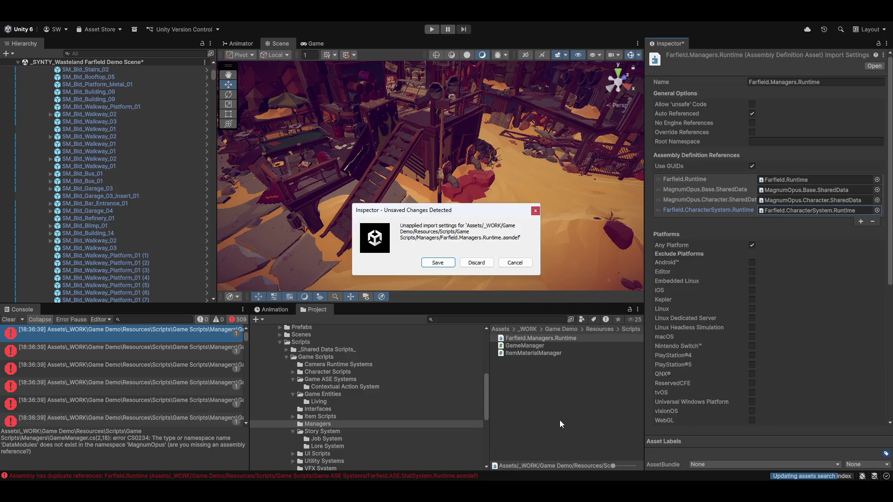
left_click(438, 263)
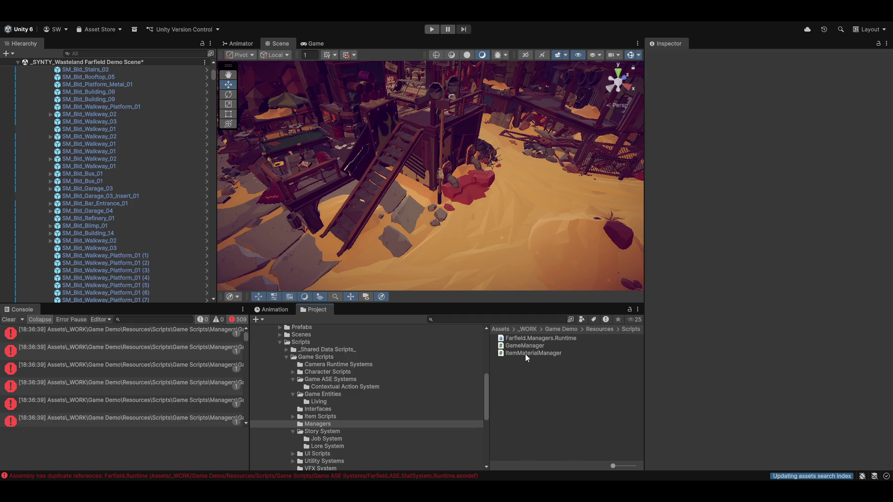
Open GameManager.cs from the first Console error to recheck its errors.
left_click(537, 339)
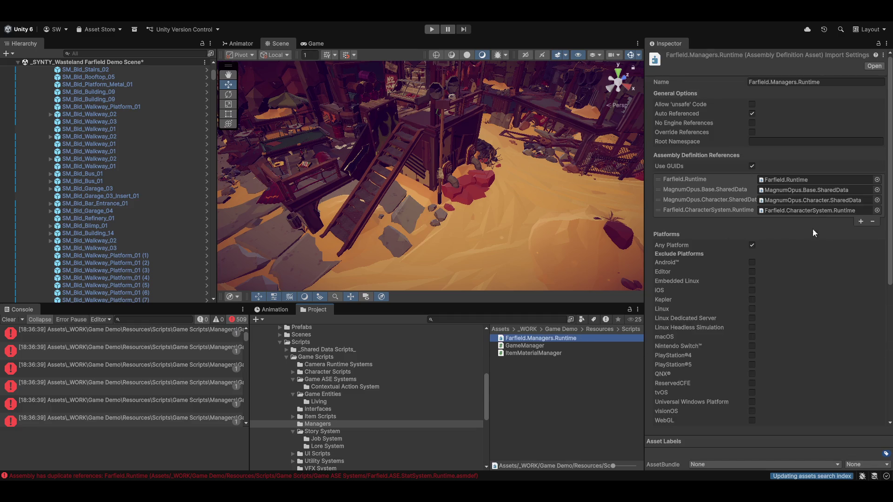
left_click(142, 333)
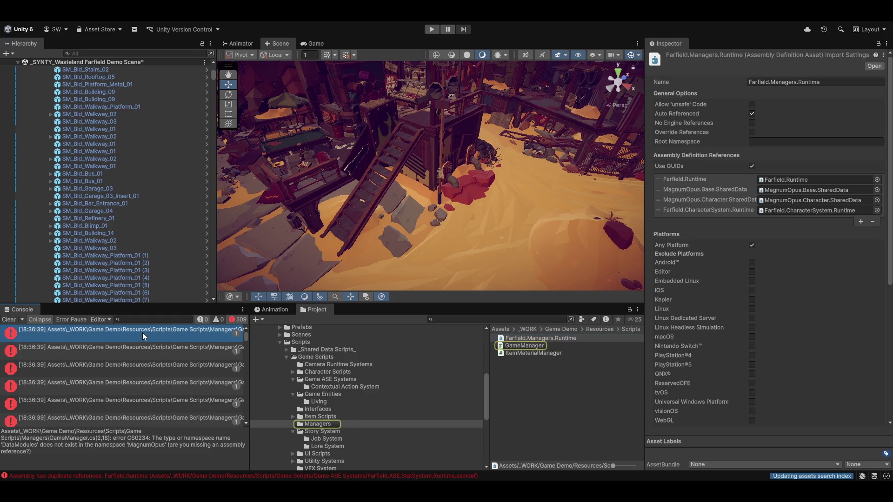
double_click(142, 333)
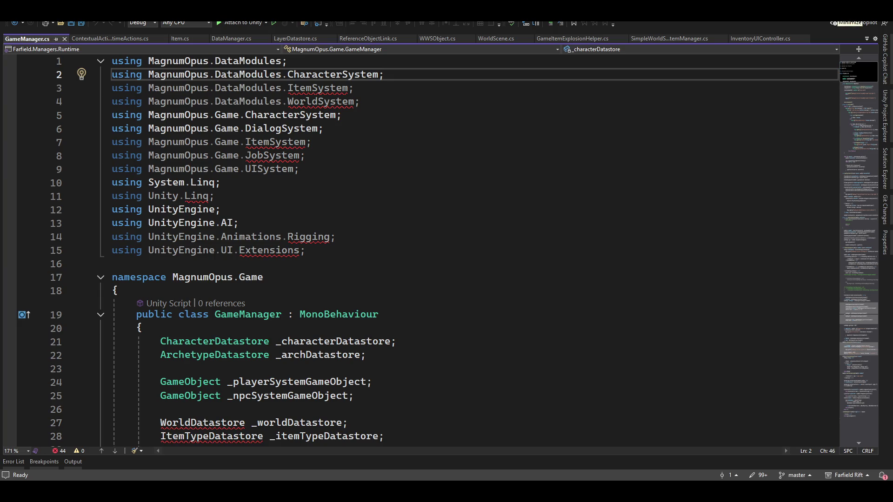
Minimize Visual Studio after confirming GameManager.cs shows 44 errors.
left_click(836, 22)
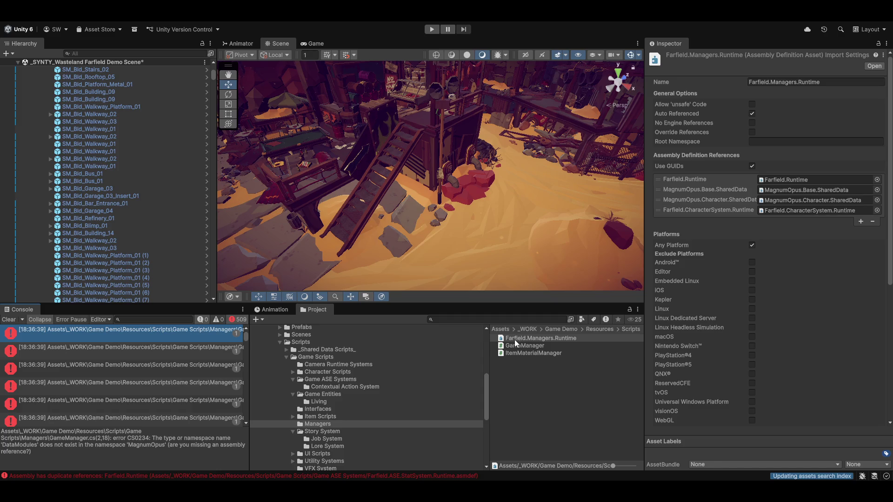
Add MagnumOpus.Item.SharedData and Farfield.ItemSystem.Runtime references, apply them, and return to Visual Studio.
left_click(861, 222)
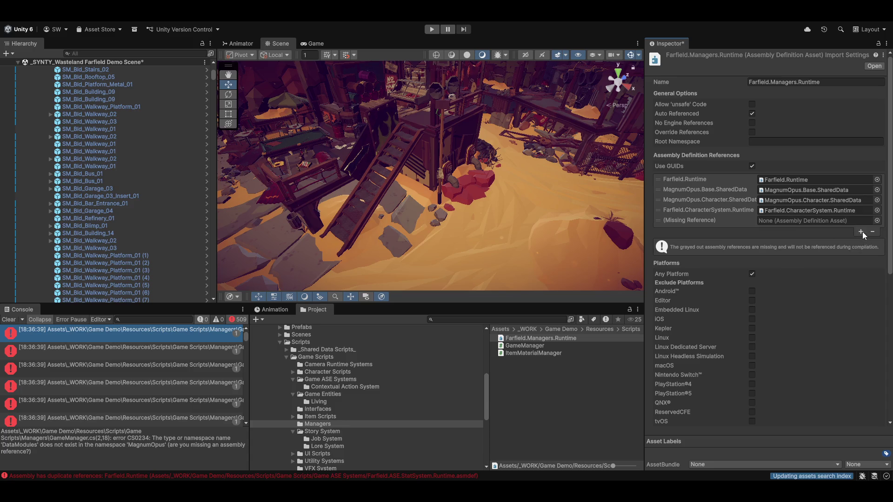
left_click(878, 220)
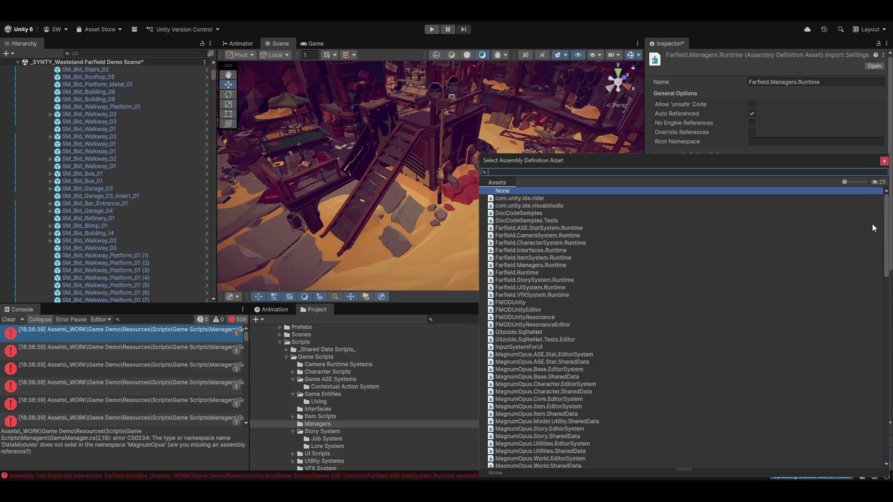
type("item")
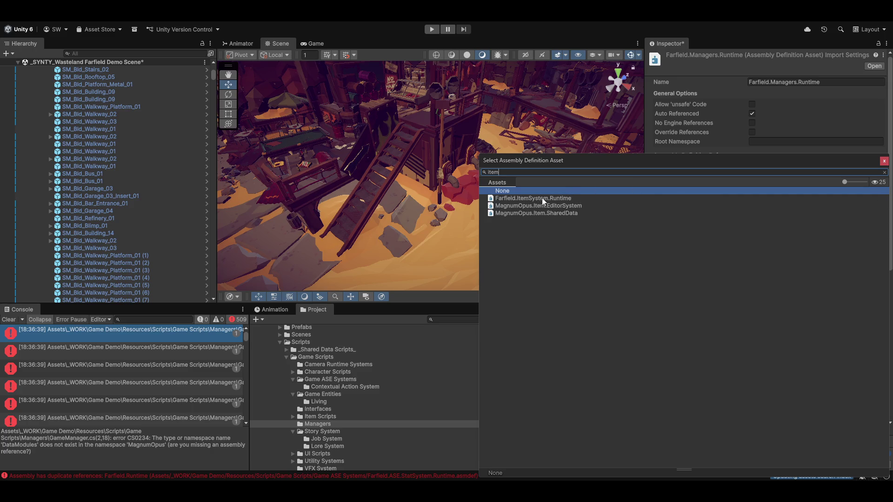
double_click(523, 214)
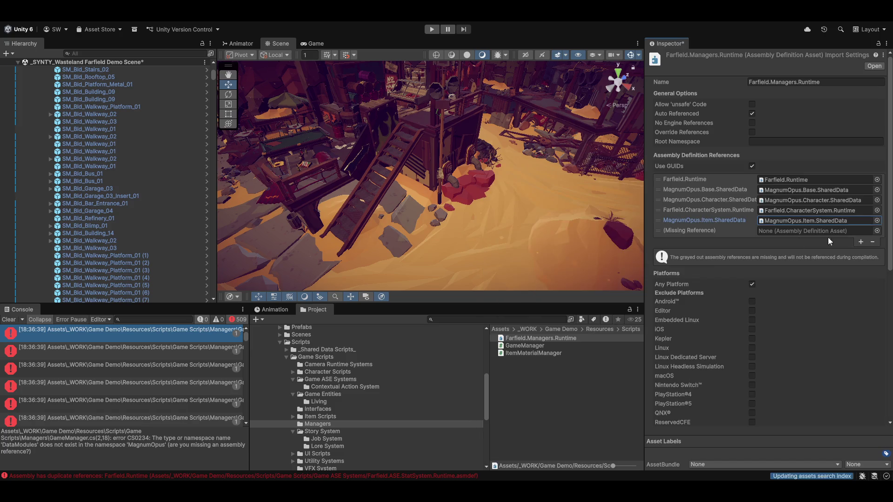
left_click(877, 231)
type("item")
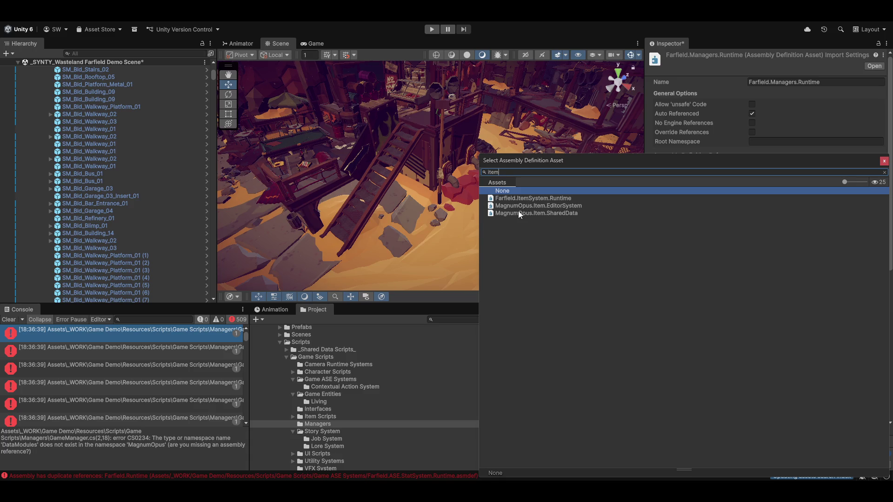
double_click(529, 198)
left_click(561, 421)
left_click(439, 262)
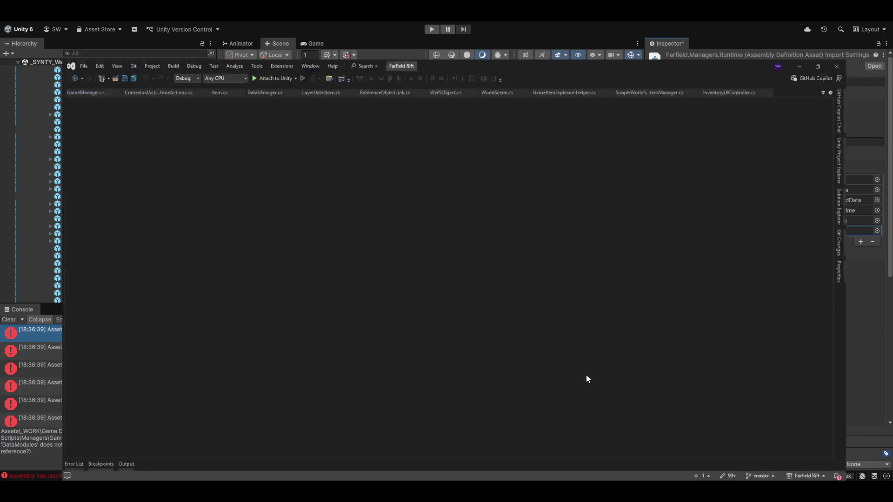